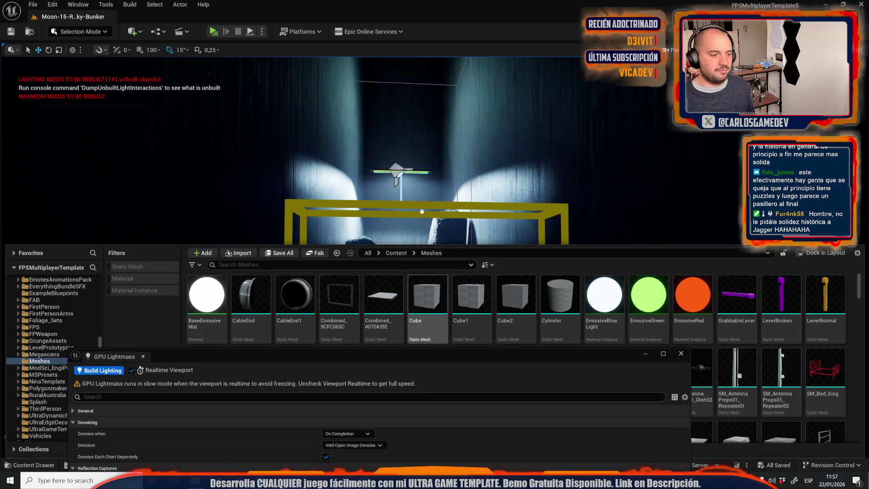
Step: Build the Moon-15-Rocky-Bunker lighting in GPU Lightmass with Realtime Viewport off, then switch to the browser
{"action": "left_click", "coordinate": [119, 370]}
{"action": "left_click", "coordinate": [133, 371]}
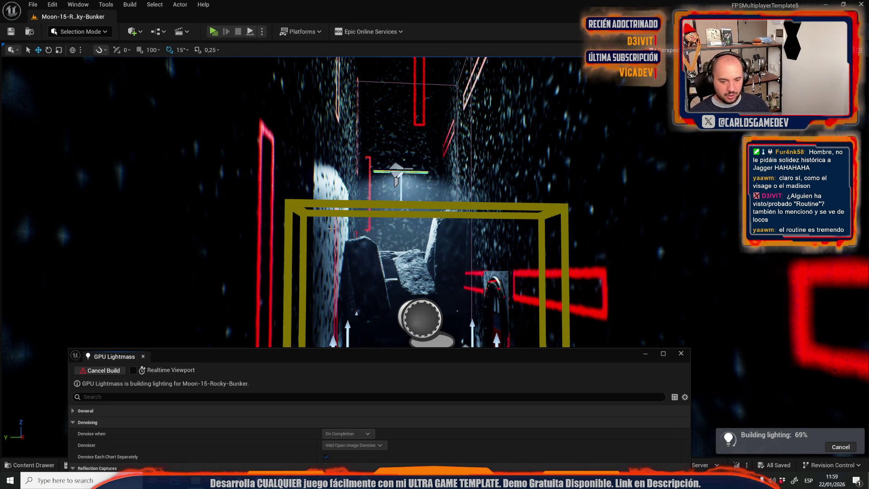
{"action": "key", "text": "alt+Tab"}
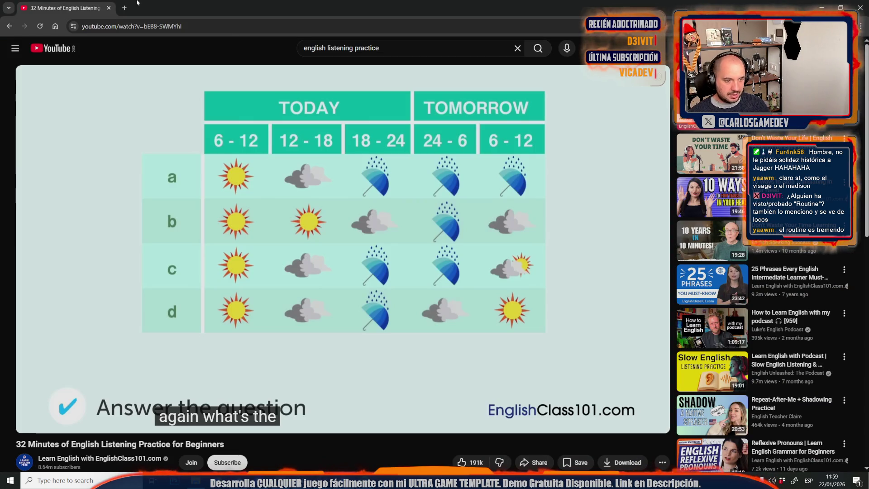
Step: Search YouTube for 'routine gameplay'
{"action": "left_click", "coordinate": [182, 28]}
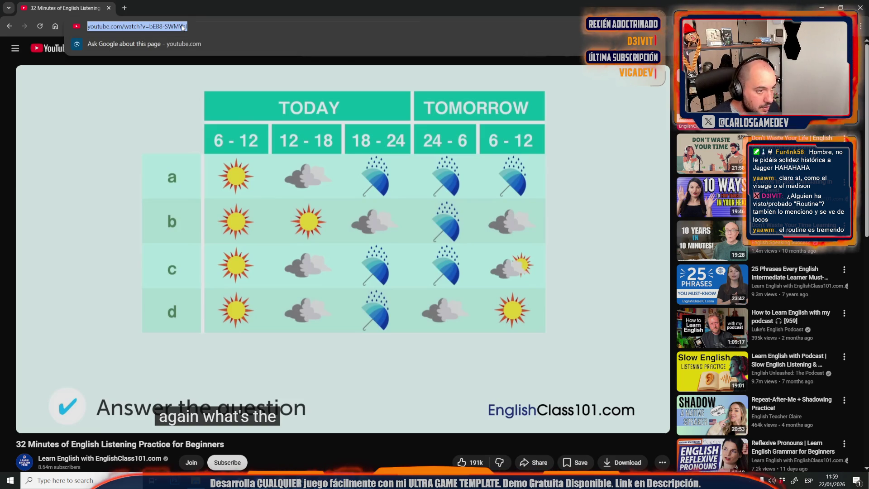
{"action": "left_click", "coordinate": [401, 50]}
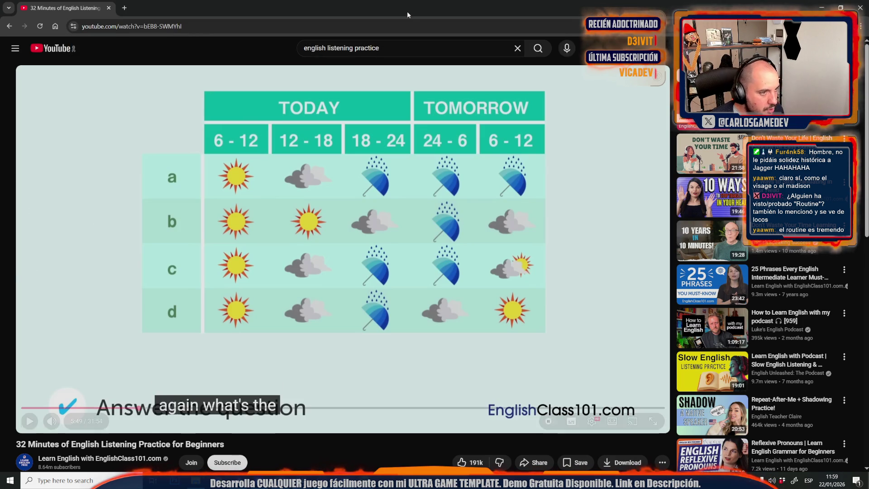
{"action": "triple_click", "coordinate": [402, 49]}
{"action": "type", "text": "routin"}
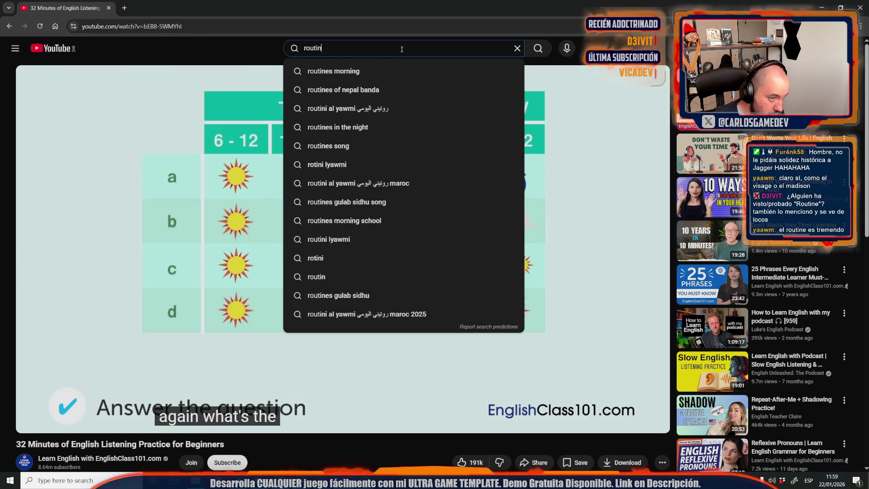
{"action": "type", "text": "e gameplay"}
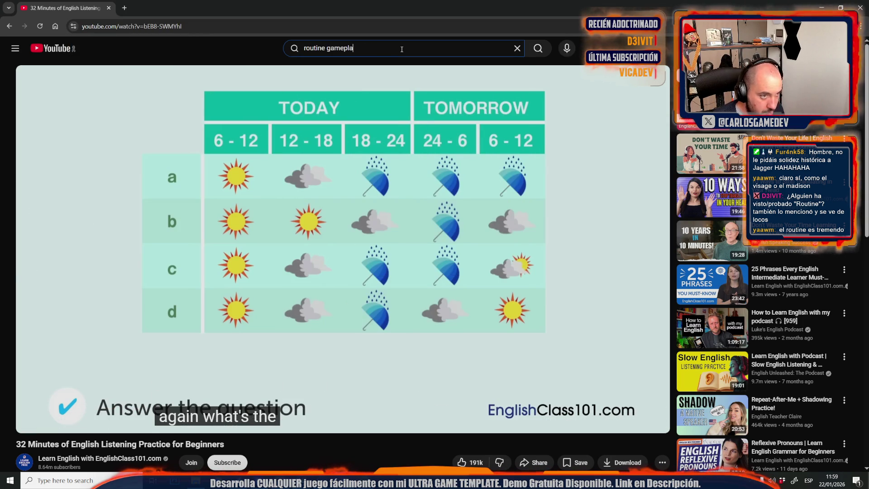
{"action": "key", "text": "Return"}
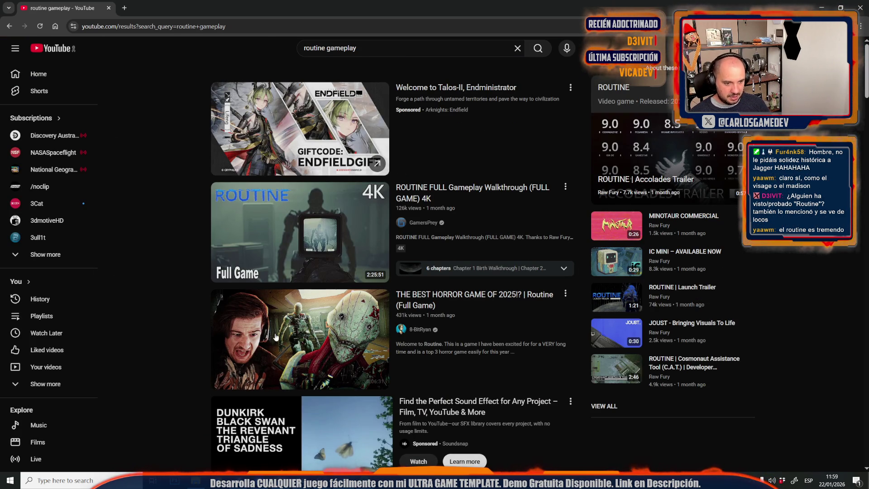
Step: Open the Routine full-game horror video, pause it, and return to Unreal
{"action": "left_click", "coordinate": [420, 300]}
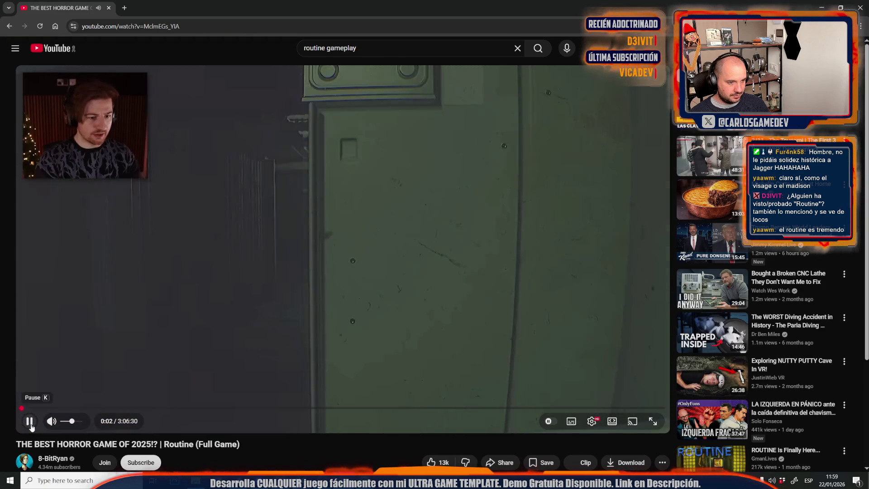
{"action": "left_click", "coordinate": [30, 422]}
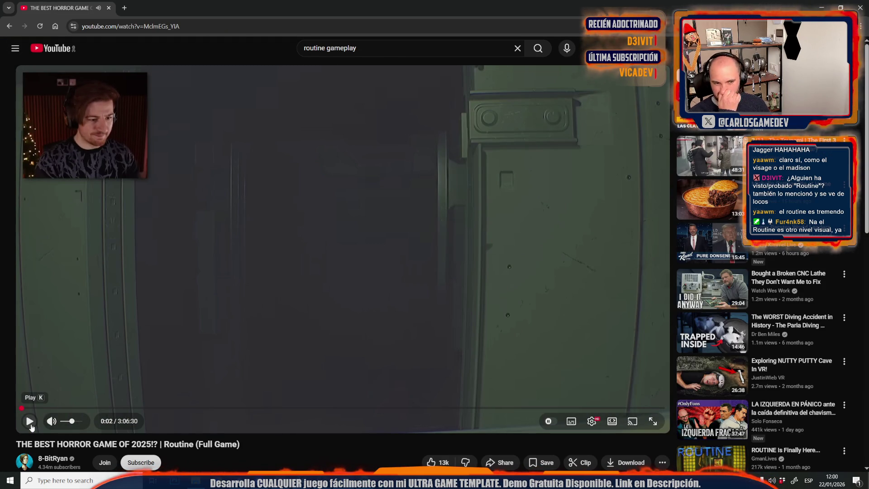
{"action": "key", "text": "alt+Tab"}
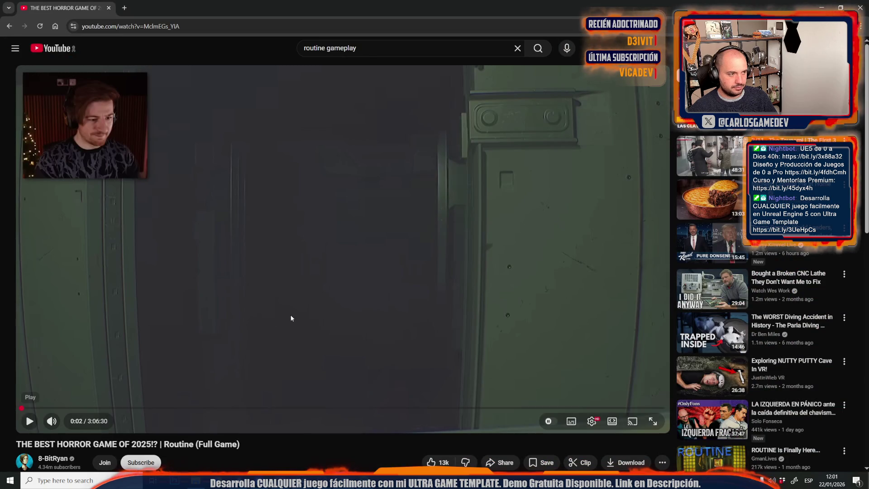
Step: Resume the Routine video fullscreen and jump ahead through 4:04 to about 5:37
{"action": "left_click", "coordinate": [291, 318]}
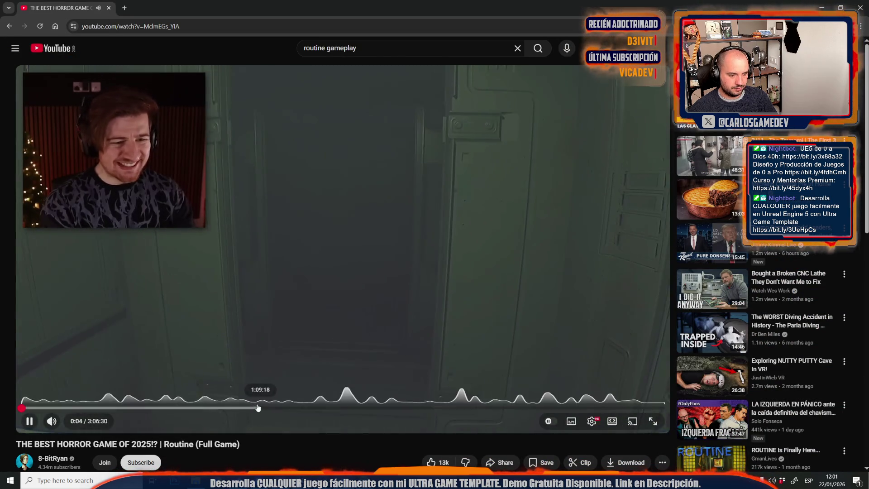
{"action": "double_click", "coordinate": [247, 371]}
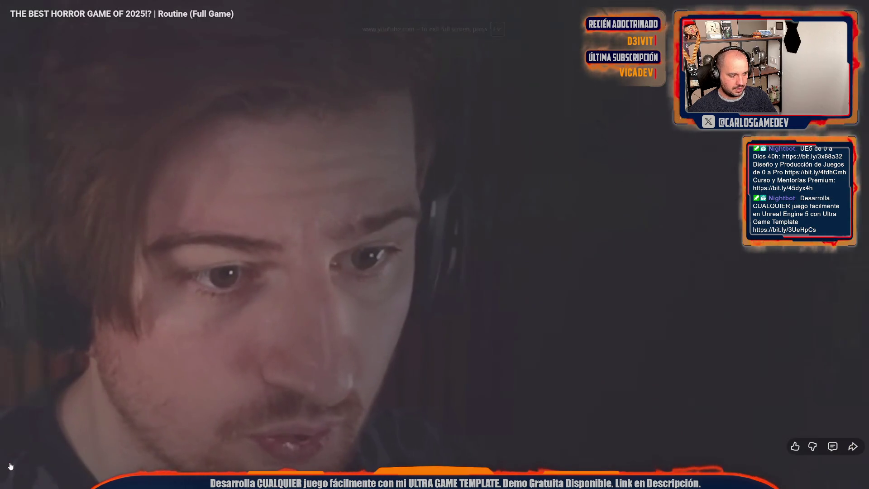
{"action": "left_click", "coordinate": [10, 464]}
{"action": "left_click", "coordinate": [23, 463]}
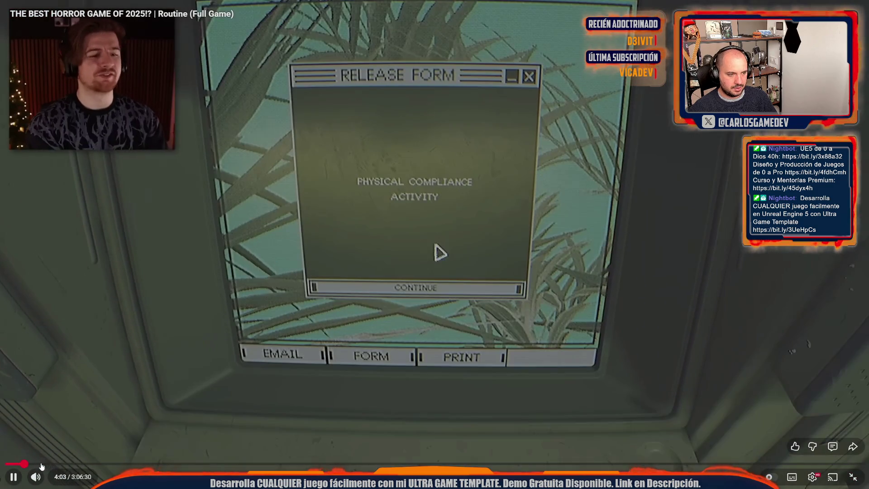
{"action": "left_click", "coordinate": [91, 244]}
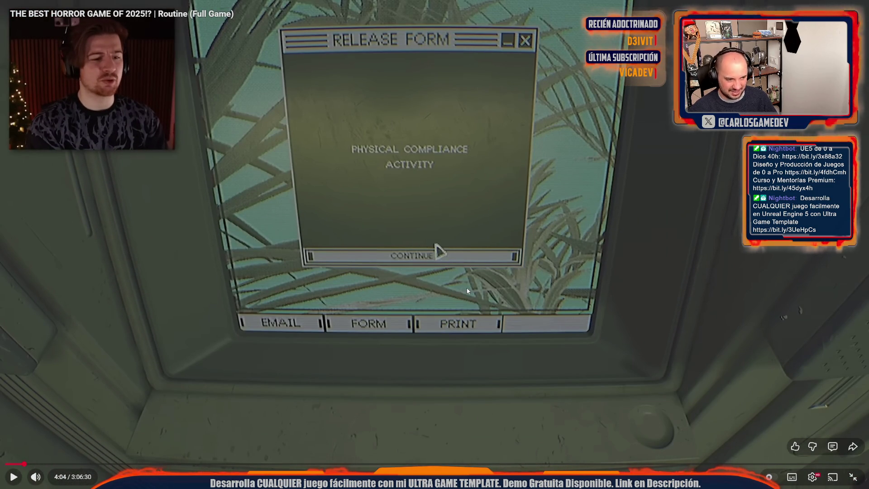
{"action": "left_click", "coordinate": [32, 464]}
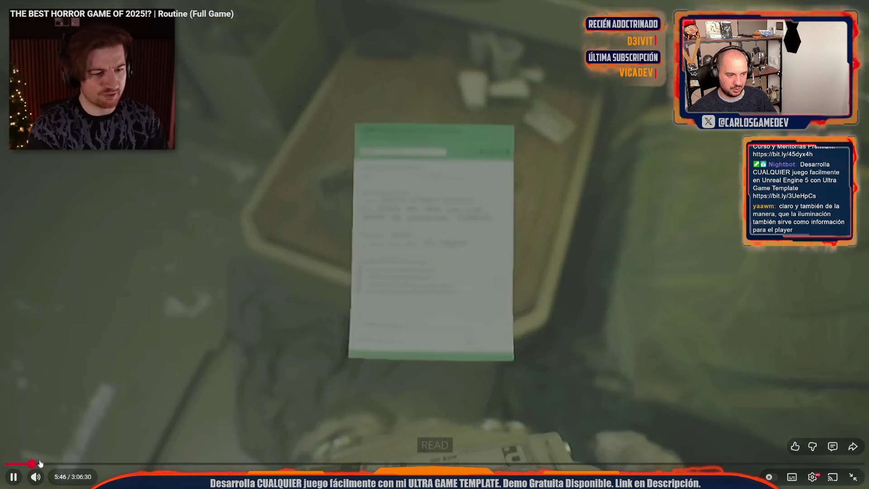
Step: Pause at 5:47, then skip ahead and pause again at 6:37
{"action": "key", "text": "space"}
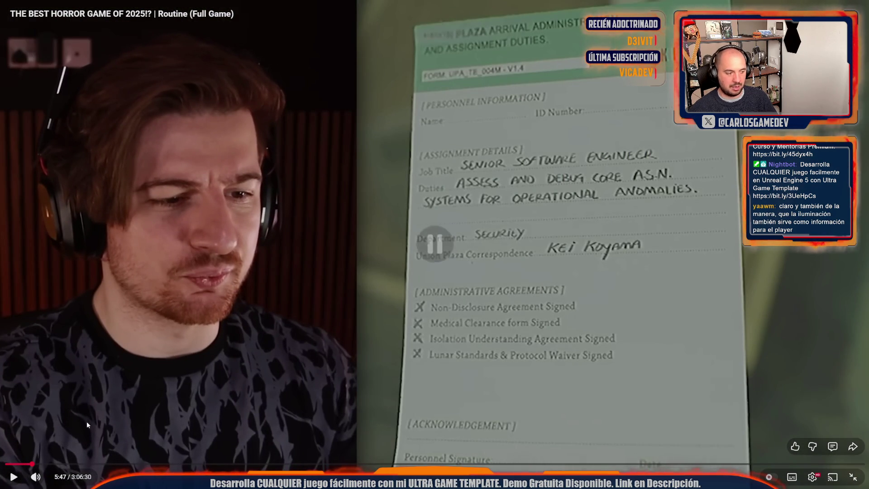
{"action": "key", "text": "space"}
{"action": "key", "text": "l"}
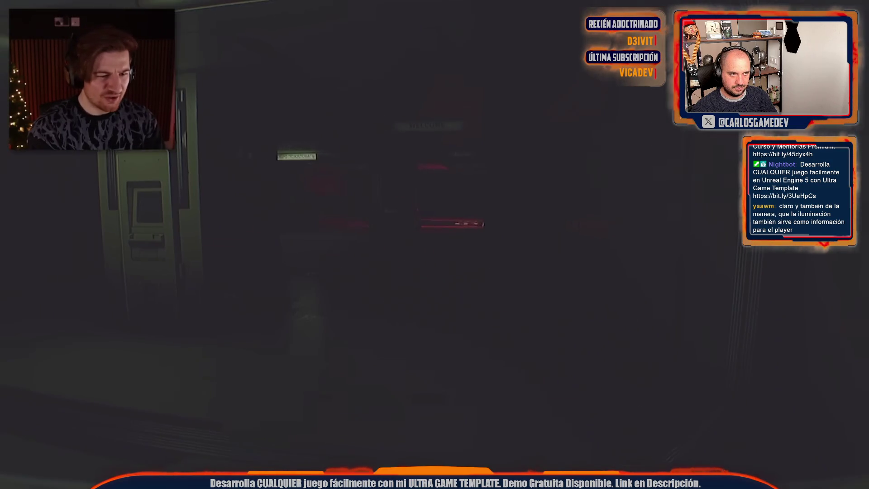
{"action": "mouse_move", "coordinate": [40, 459]}
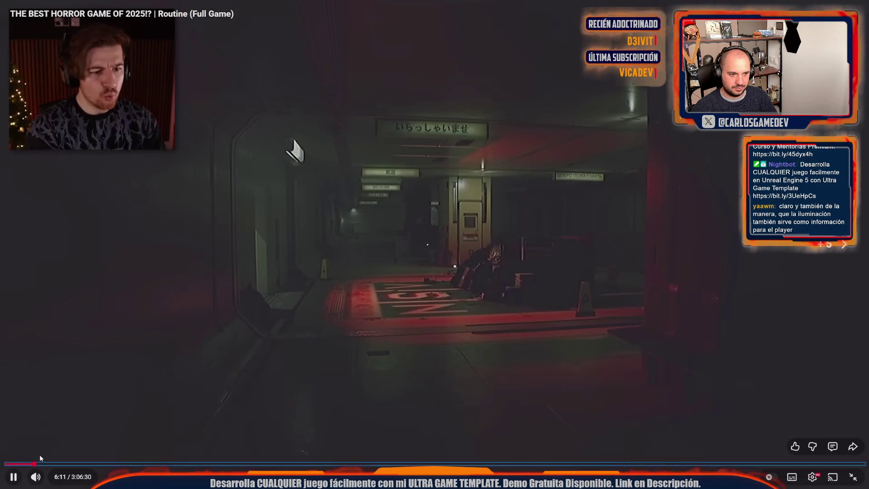
{"action": "key", "text": "Right"}
{"action": "key", "text": "Right"}
{"action": "key", "text": "Right"}
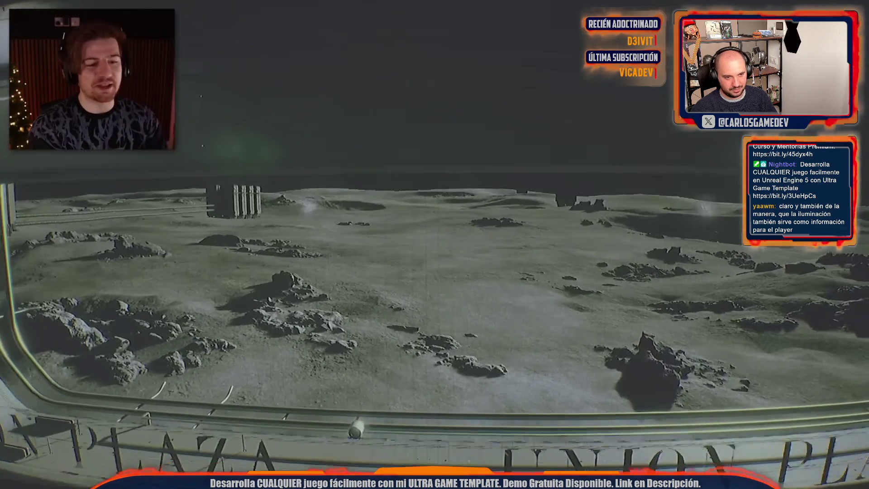
{"action": "key", "text": "space"}
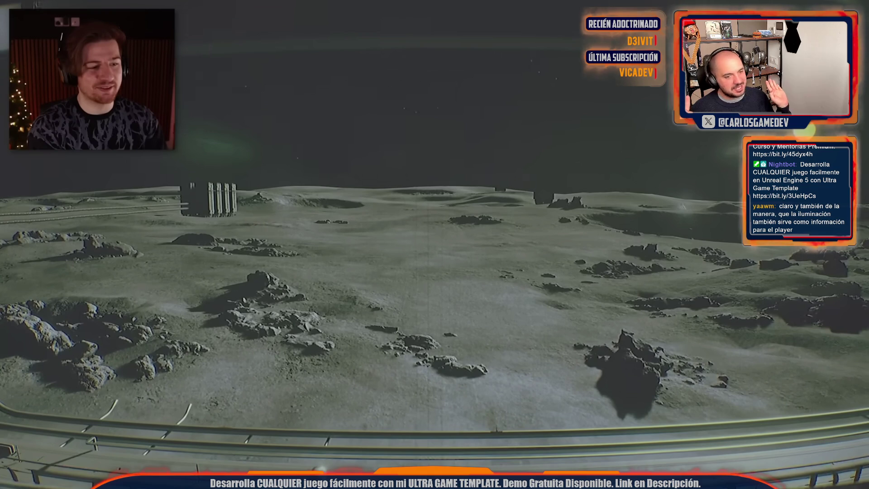
Step: Skip forward past the moon view, pause at 8:02, and return to Unreal
{"action": "key", "text": "space"}
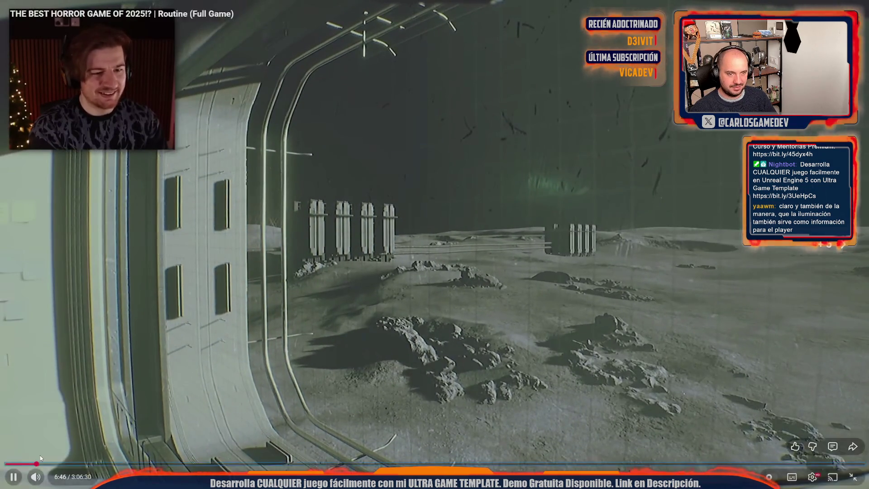
{"action": "key", "text": "Right"}
{"action": "key", "text": "Right"}
{"action": "key", "text": "Right"}
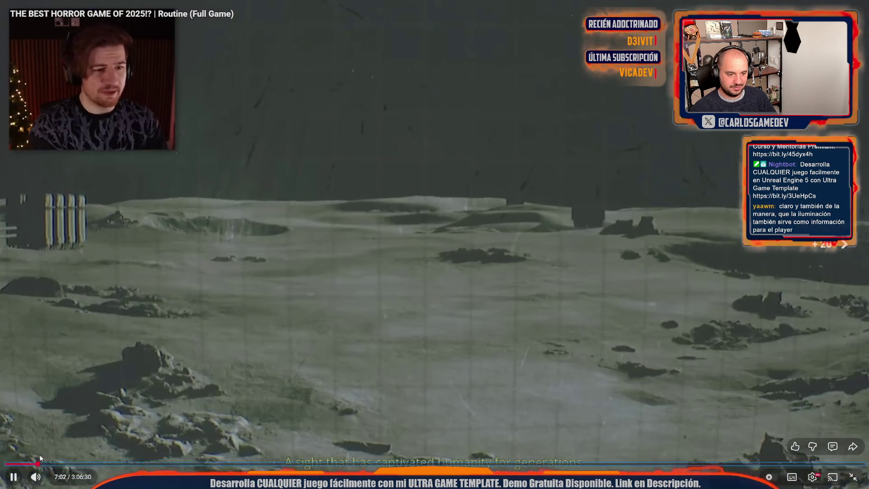
{"action": "key", "text": "Right"}
{"action": "key", "text": "Right"}
{"action": "key", "text": "Right"}
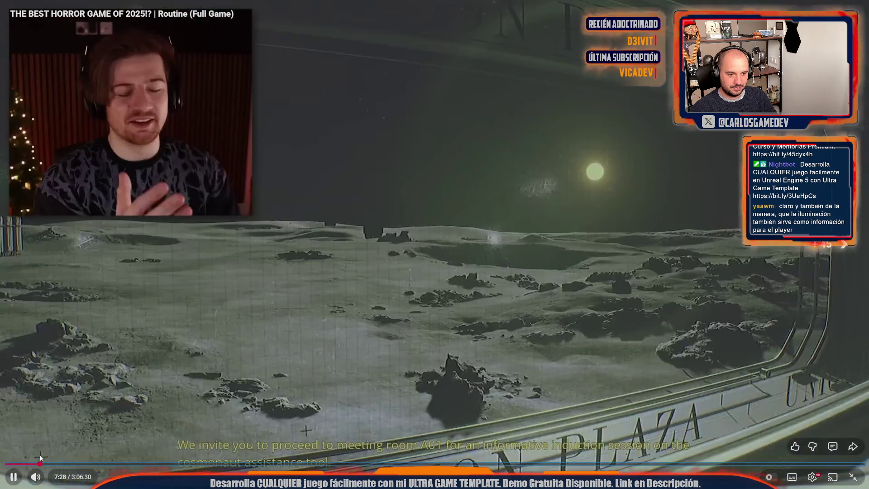
{"action": "key", "text": "Right"}
{"action": "key", "text": "Right"}
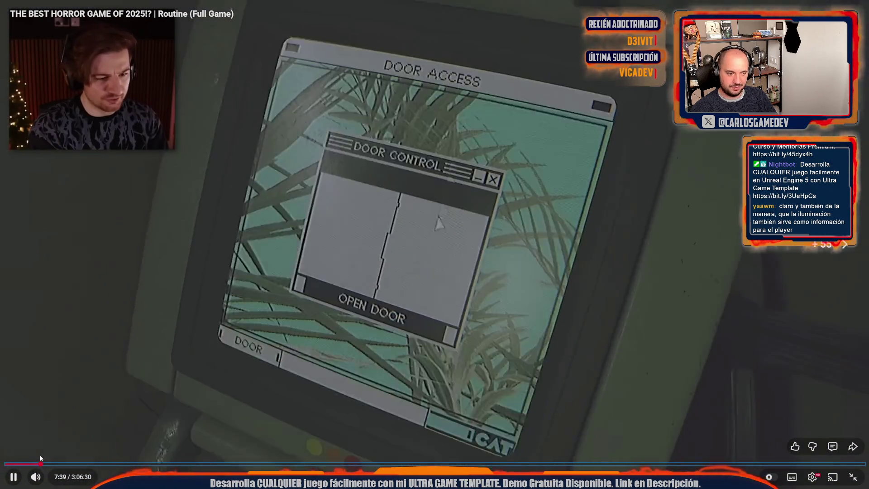
{"action": "key", "text": "Right"}
{"action": "key", "text": "Right"}
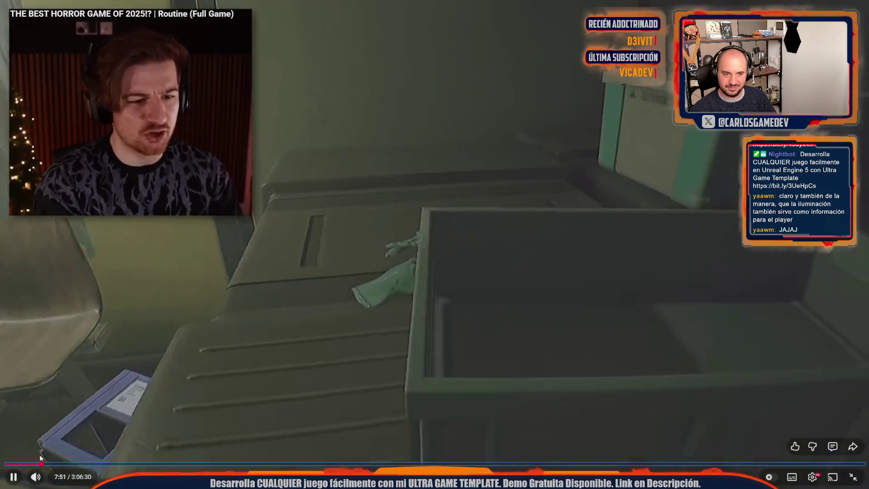
{"action": "key", "text": "Right"}
{"action": "key", "text": "Right"}
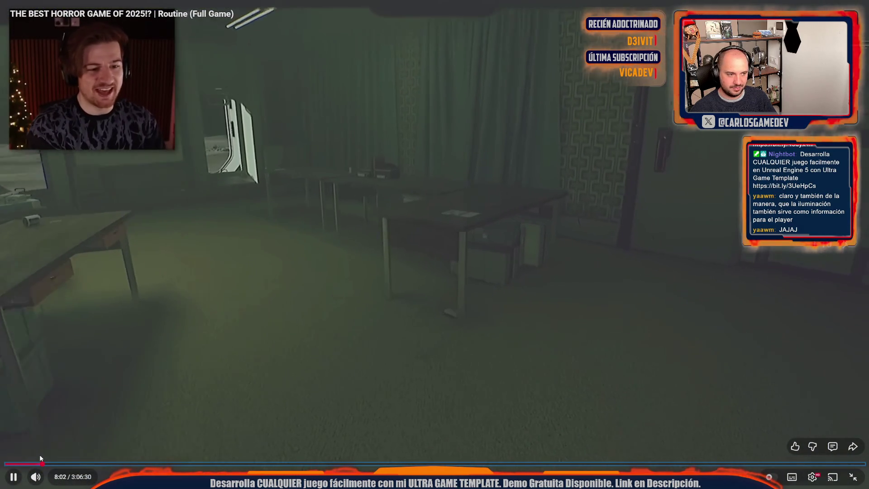
{"action": "key", "text": "space"}
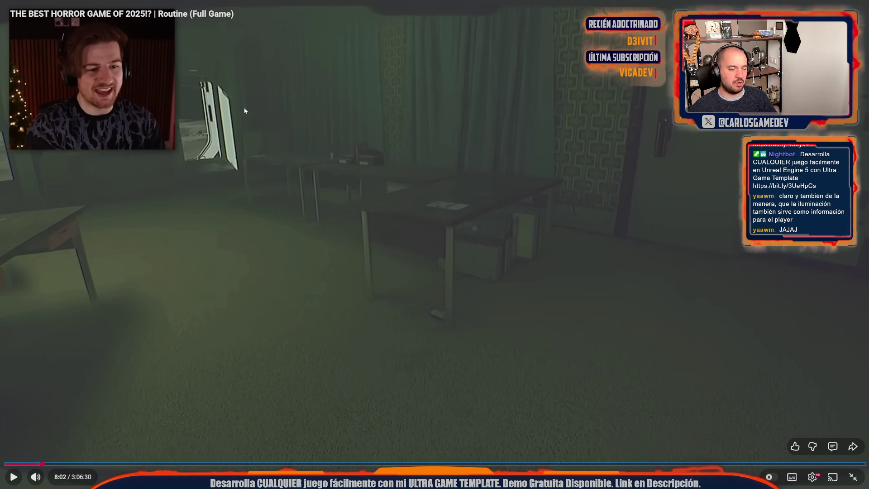
{"action": "key", "text": "alt+Tab"}
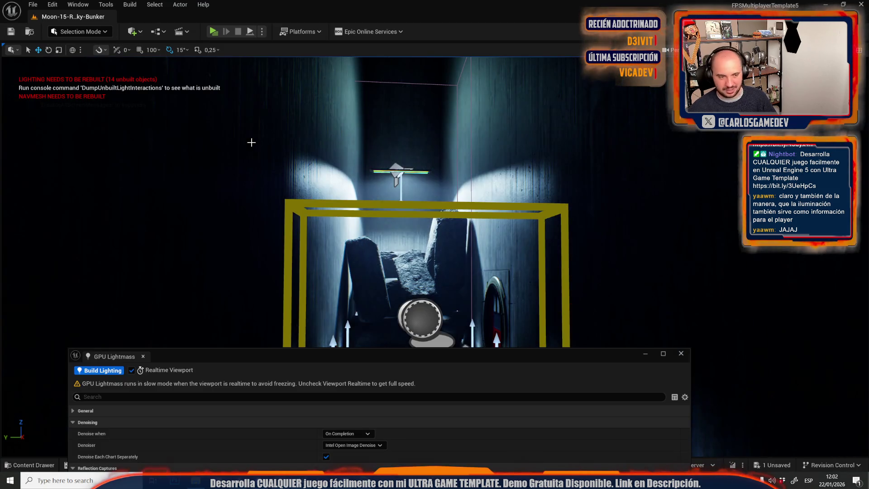
Step: Look around the bunker, then save the Moon-15-Rocky-Bunker_BuiltData lighting asset via Save All
{"action": "left_click_drag", "start_coordinate": [295, 143], "coordinate": [326, 166]}
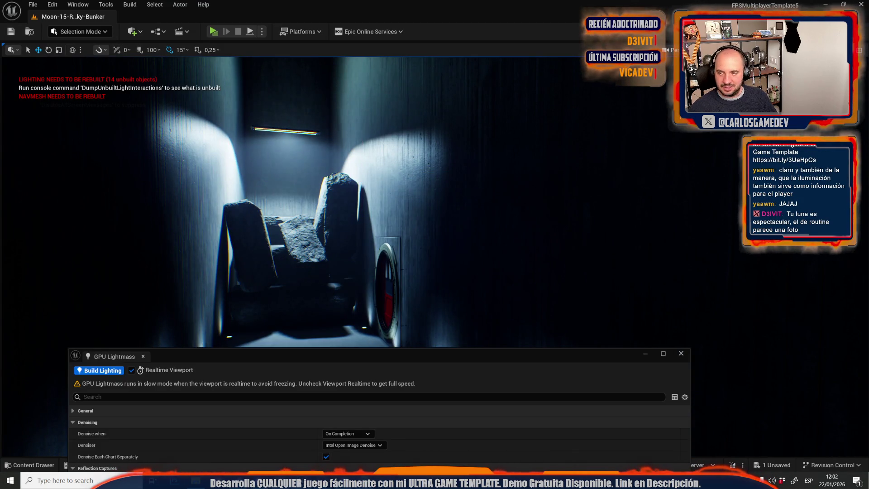
{"action": "mouse_move", "coordinate": [538, 208]}
{"action": "left_mouse_down"}
{"action": "mouse_move", "coordinate": [539, 167]}
{"action": "mouse_move", "coordinate": [498, 167]}
{"action": "left_mouse_up"}
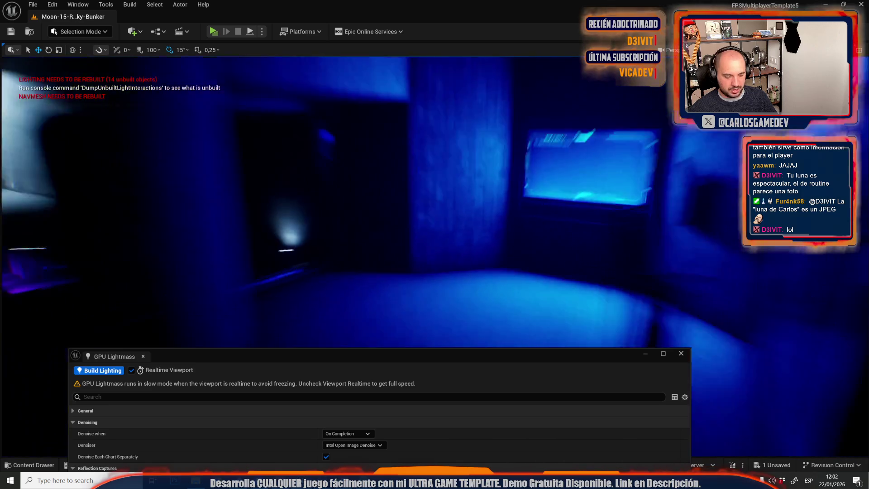
{"action": "key", "text": "ctrl+space"}
{"action": "left_click", "coordinate": [290, 254]}
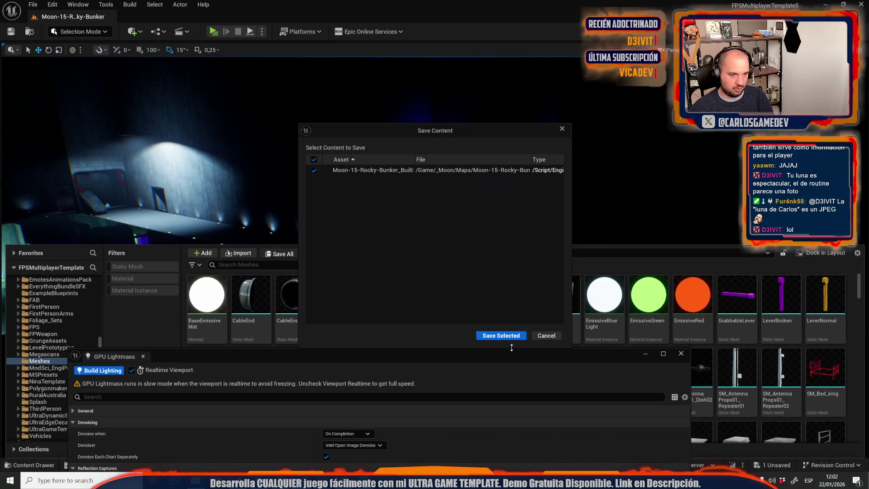
{"action": "left_click", "coordinate": [501, 336]}
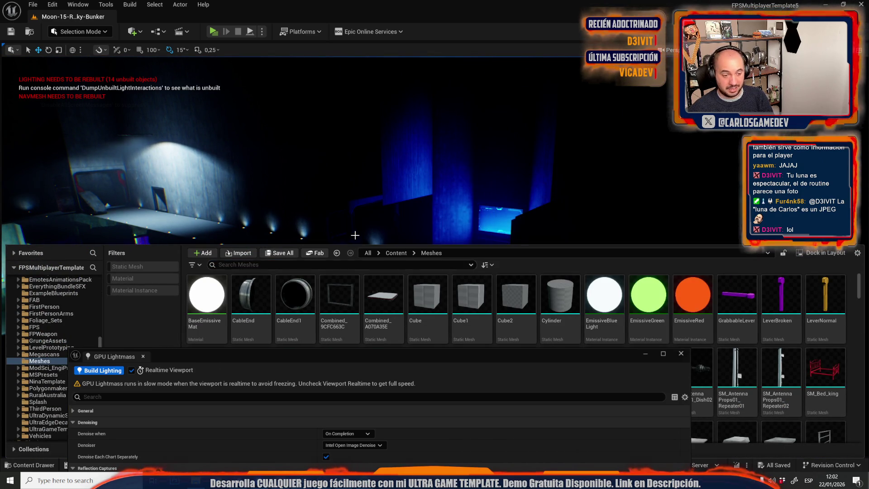
{"action": "left_click", "coordinate": [32, 4]}
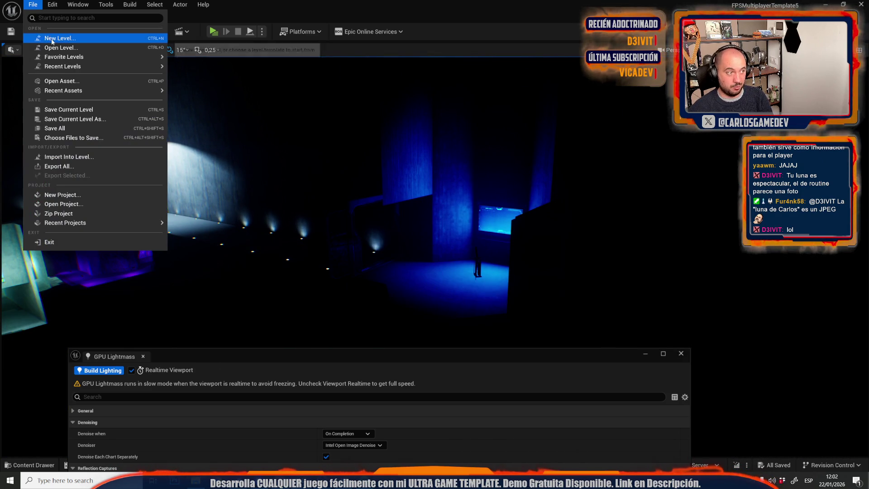
Step: Load Moon-16-Servers from the Maps folder and close the GPU Lightmass window
{"action": "mouse_move", "coordinate": [62, 70]}
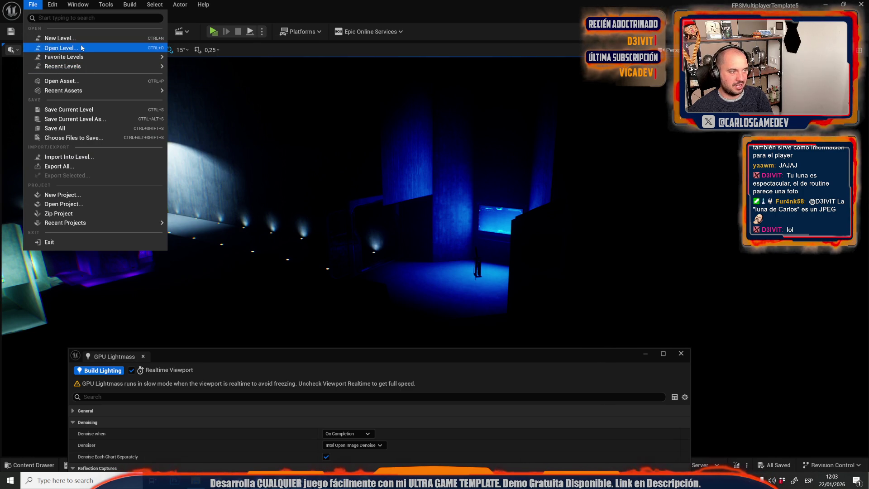
{"action": "left_click", "coordinate": [52, 47]}
{"action": "scroll", "coordinate": [514, 171], "scroll_direction": "down", "scroll_amount": 5}
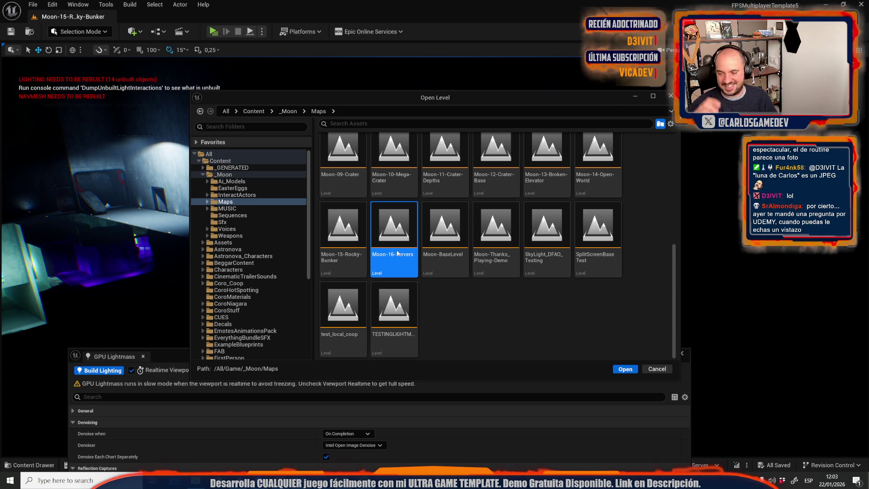
{"action": "double_click", "coordinate": [397, 254]}
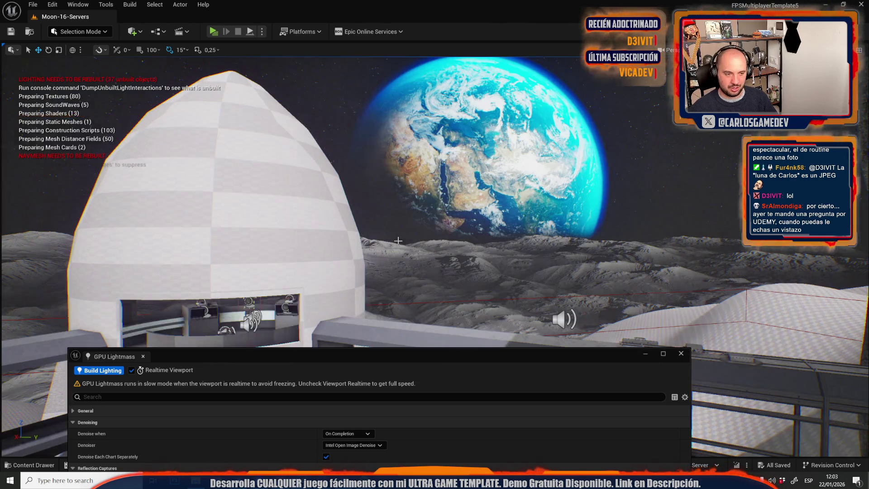
{"action": "mouse_move", "coordinate": [398, 240]}
{"action": "left_mouse_down"}
{"action": "mouse_move", "coordinate": [543, 294]}
{"action": "mouse_move", "coordinate": [697, 368]}
{"action": "left_mouse_up"}
{"action": "left_click", "coordinate": [680, 353]}
{"action": "mouse_move", "coordinate": [421, 311]}
{"action": "left_mouse_down"}
{"action": "mouse_move", "coordinate": [371, 262]}
{"action": "mouse_move", "coordinate": [407, 344]}
{"action": "mouse_move", "coordinate": [421, 311]}
{"action": "mouse_move", "coordinate": [407, 271]}
{"action": "mouse_move", "coordinate": [417, 317]}
{"action": "mouse_move", "coordinate": [421, 276]}
{"action": "mouse_move", "coordinate": [557, 270]}
{"action": "mouse_move", "coordinate": [453, 290]}
{"action": "mouse_move", "coordinate": [444, 227]}
{"action": "mouse_move", "coordinate": [452, 181]}
{"action": "mouse_move", "coordinate": [444, 190]}
{"action": "mouse_move", "coordinate": [452, 194]}
{"action": "left_mouse_up"}
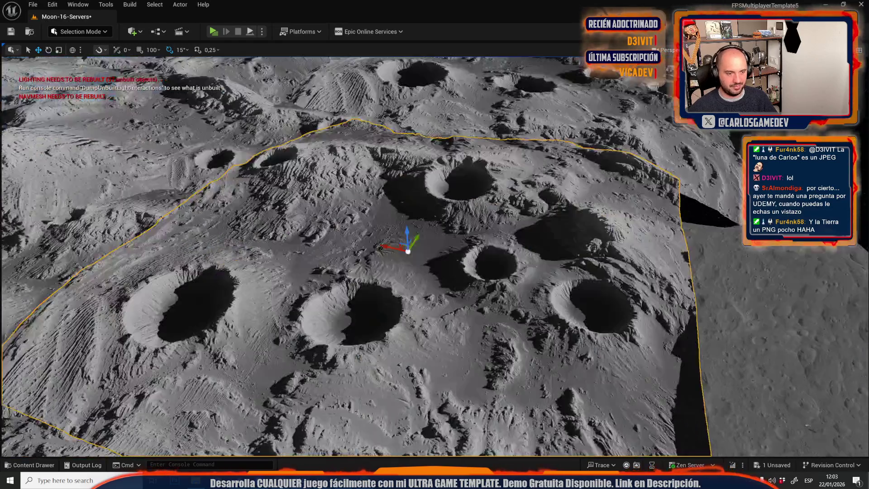
Step: Rotate the cratered moon terrain piece to a new angle
{"action": "key", "text": "e"}
{"action": "scroll", "coordinate": [435, 253], "scroll_direction": "up", "scroll_amount": 3}
{"action": "left_click_drag", "start_coordinate": [409, 222], "coordinate": [408, 222]}
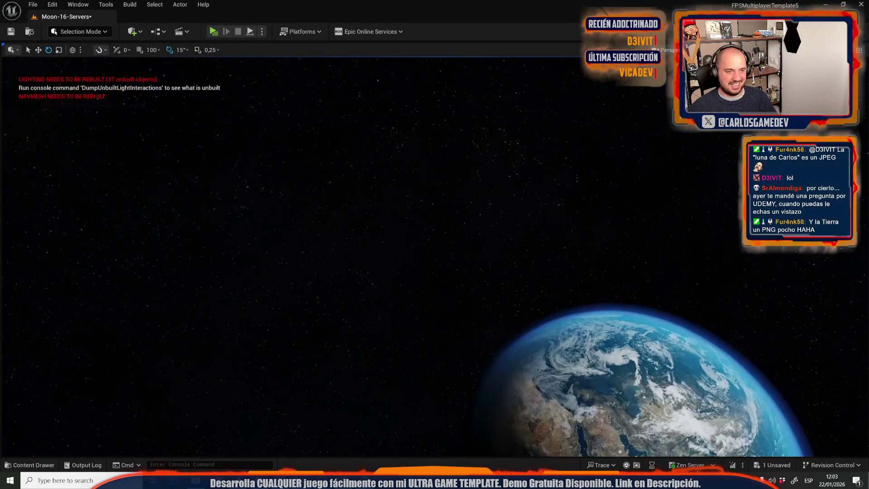
Step: Select the Earth backdrop, then focus and orbit over the terrain piece
{"action": "left_click_drag", "start_coordinate": [377, 194], "coordinate": [377, 194]}
{"action": "left_click", "coordinate": [377, 194]}
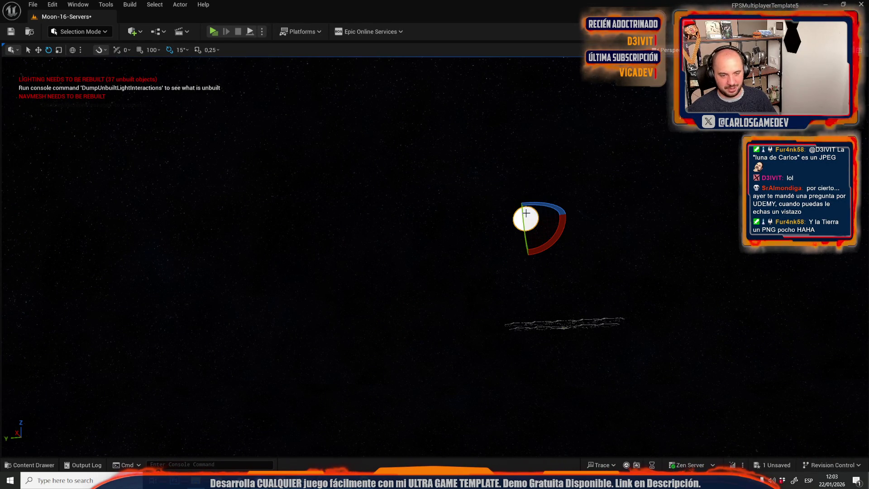
{"action": "scroll", "coordinate": [513, 232], "scroll_direction": "up", "scroll_amount": 2}
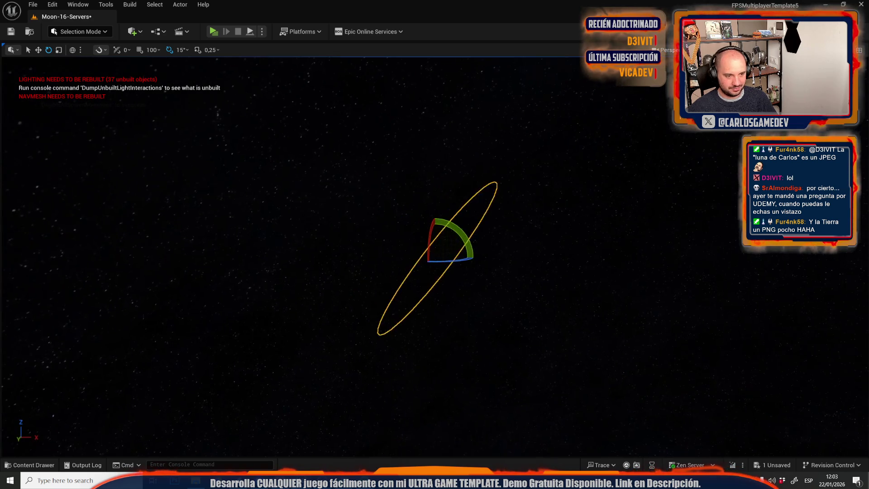
{"action": "left_click_drag", "start_coordinate": [528, 230], "coordinate": [528, 230]}
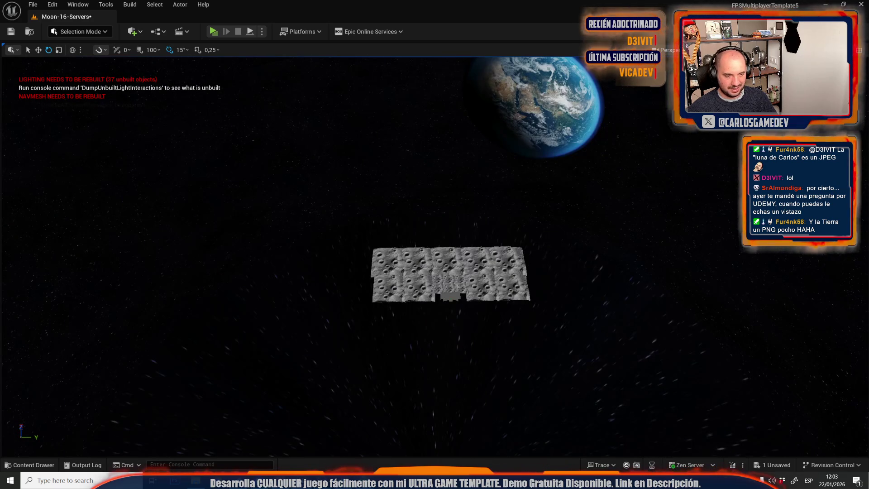
{"action": "key", "text": "f"}
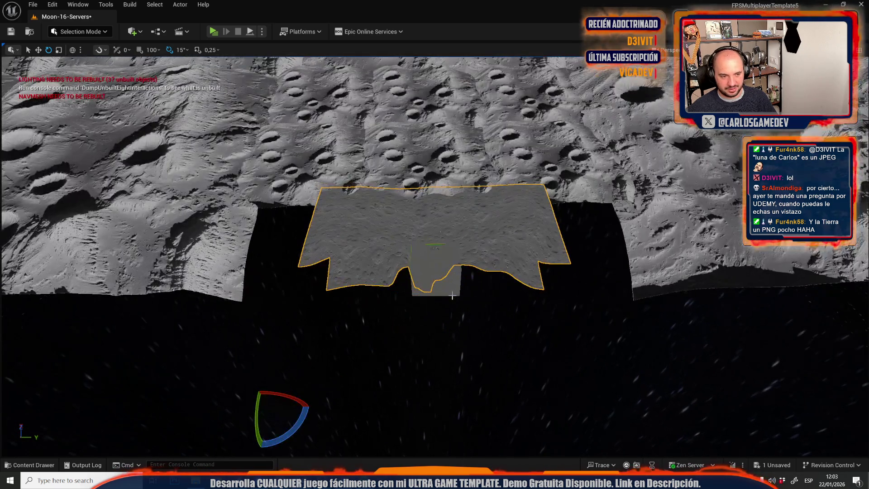
{"action": "left_click_drag", "start_coordinate": [452, 286], "coordinate": [452, 285]}
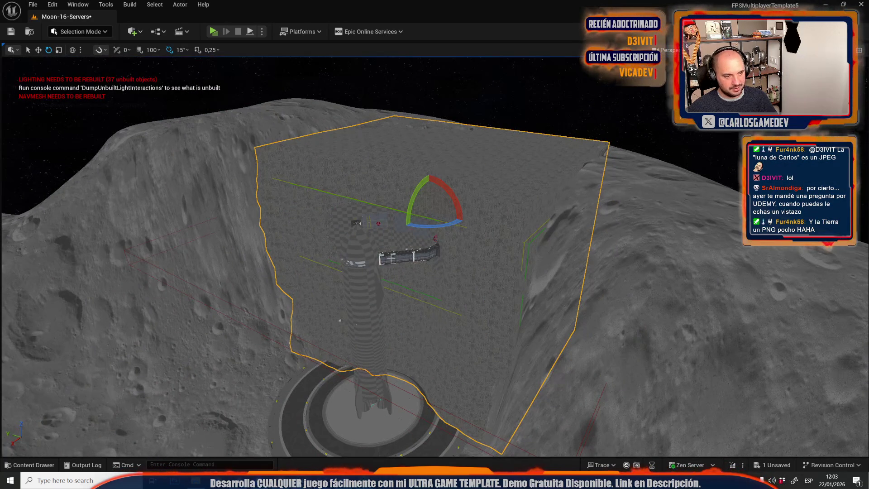
Step: Frame the corridor module inside the cliff and switch the viewport to Lit (Alt+4)
{"action": "left_click", "coordinate": [388, 259]}
{"action": "key", "text": "f"}
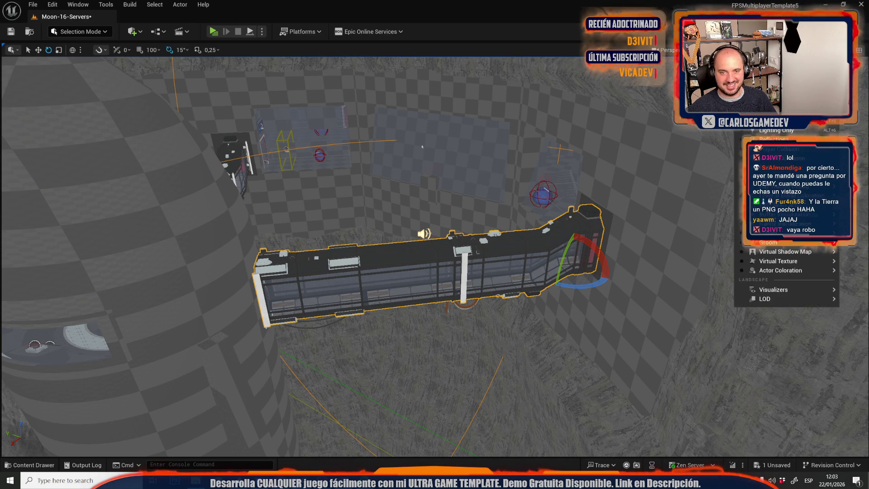
{"action": "key", "text": "alt+4"}
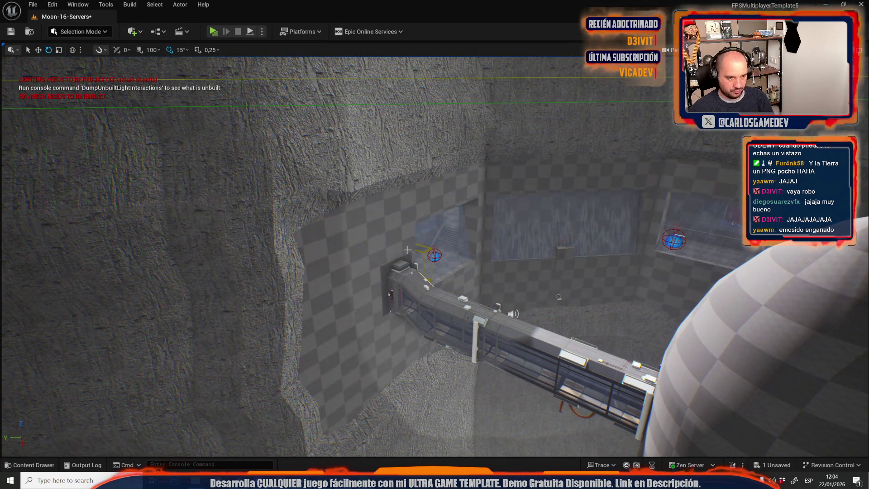
{"action": "left_click", "coordinate": [32, 4]}
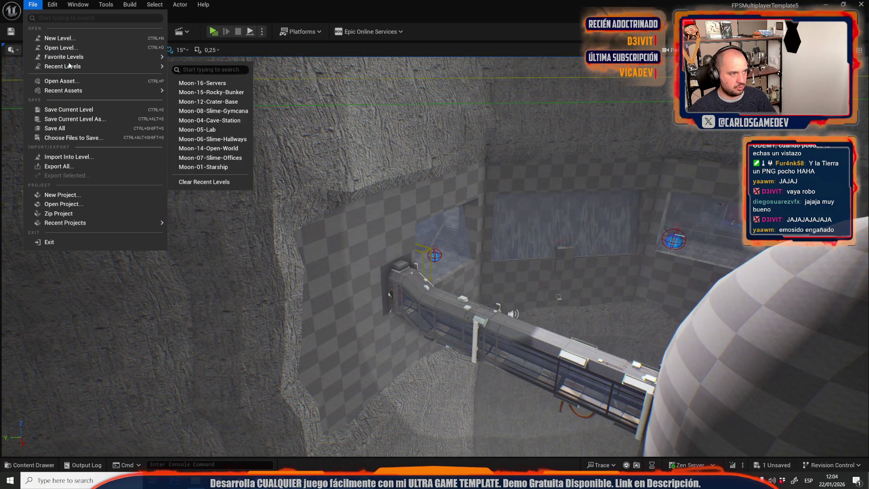
Step: Save Moon-16-Servers and open Moon-14-Open-World from the level picker
{"action": "left_click", "coordinate": [68, 47]}
{"action": "scroll", "coordinate": [432, 256], "scroll_direction": "down", "scroll_amount": 3}
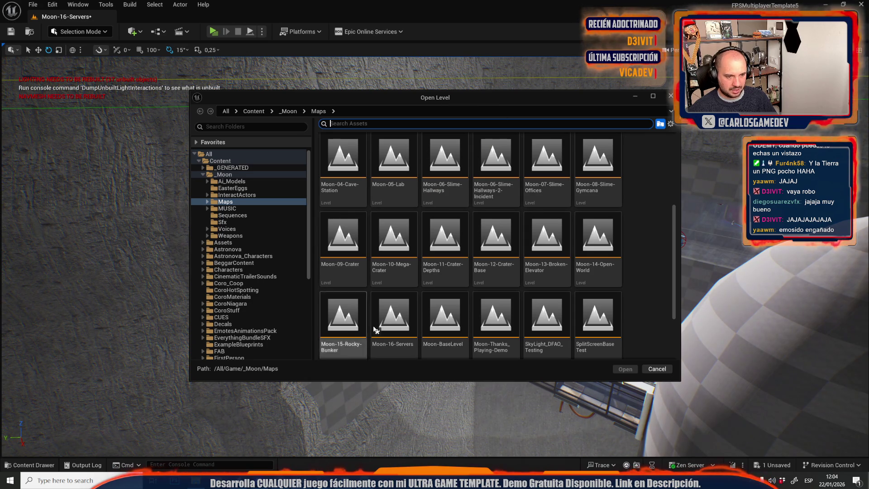
{"action": "double_click", "coordinate": [596, 285]}
{"action": "left_click", "coordinate": [466, 338]}
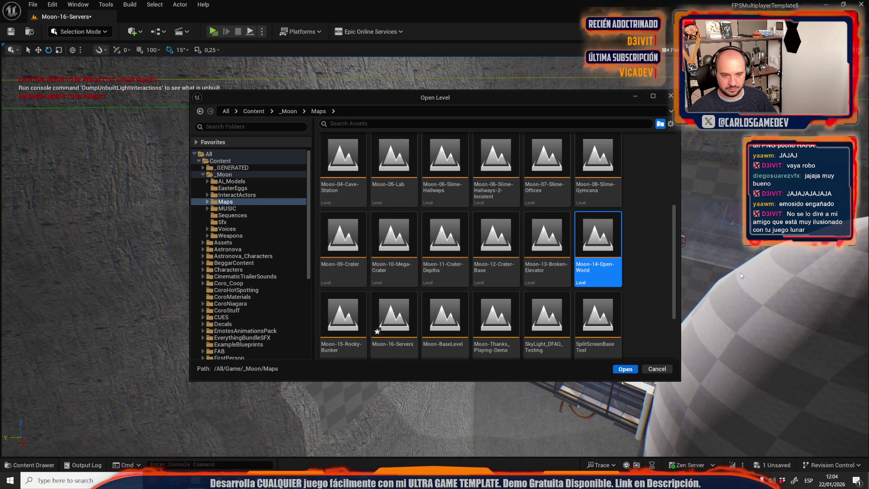
{"action": "key", "text": "Return"}
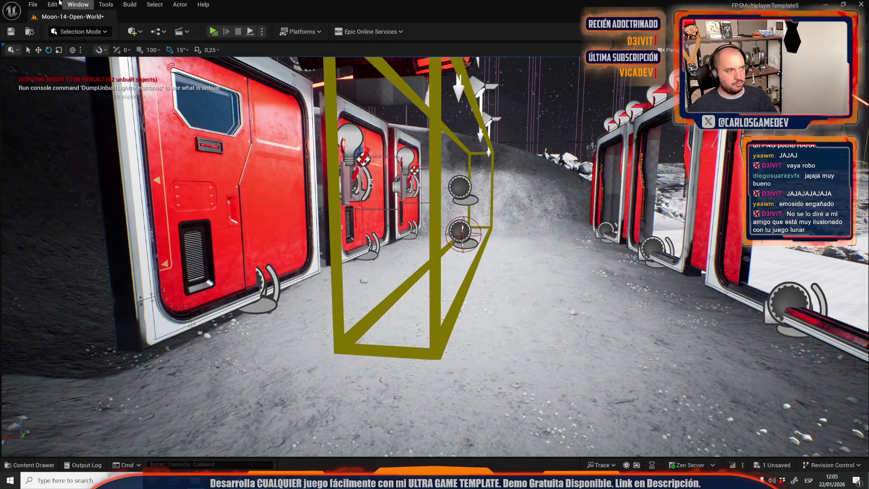
Step: Reopen Moon-16-Servers from Recent Levels, saving Moon-14-Open-World first
{"action": "left_click", "coordinate": [33, 5]}
{"action": "mouse_move", "coordinate": [124, 64]}
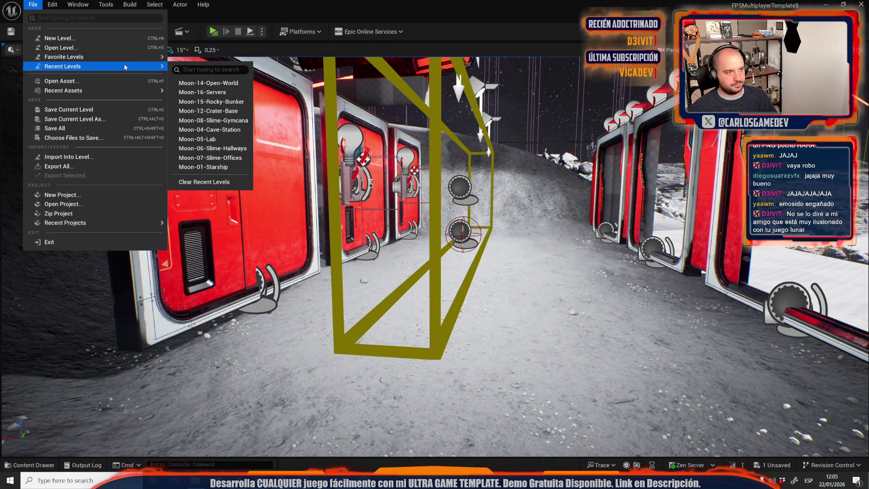
{"action": "left_click", "coordinate": [221, 95]}
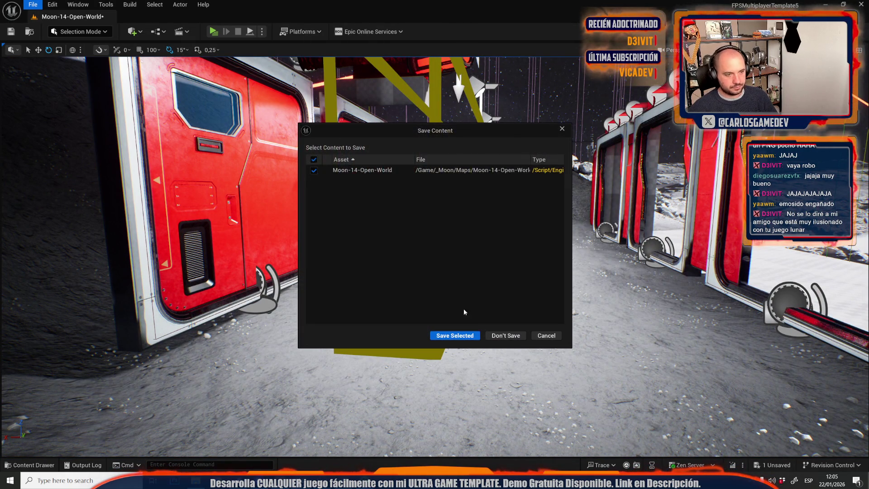
{"action": "left_click", "coordinate": [467, 336]}
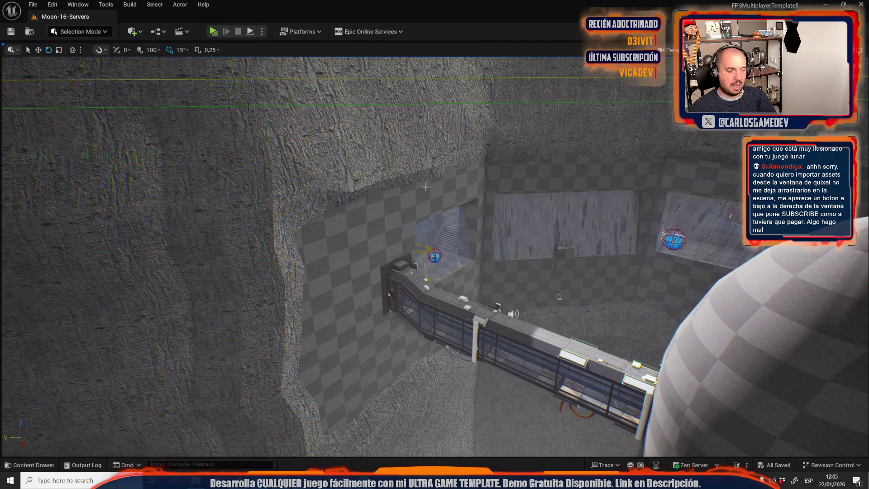
{"action": "key", "text": "w"}
Step: Open Moon-15-Rocky-Bunker from Recent Levels and view the bunker
{"action": "left_click", "coordinate": [33, 4]}
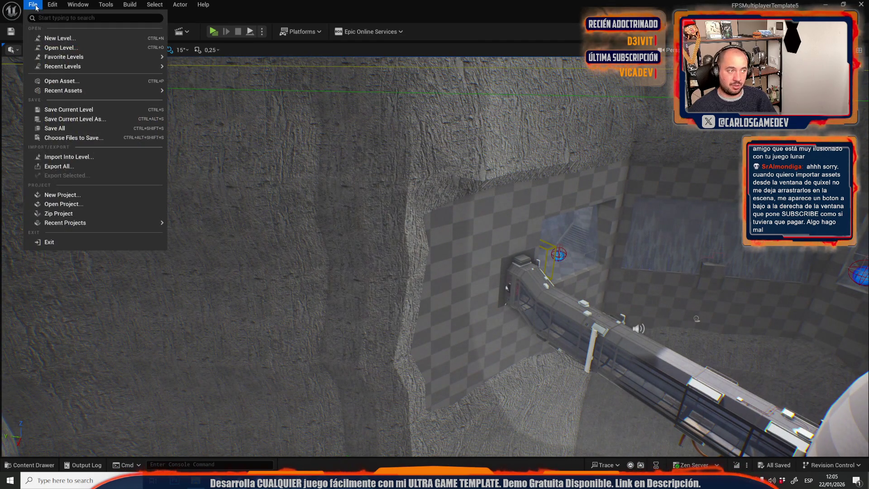
{"action": "mouse_move", "coordinate": [162, 68]}
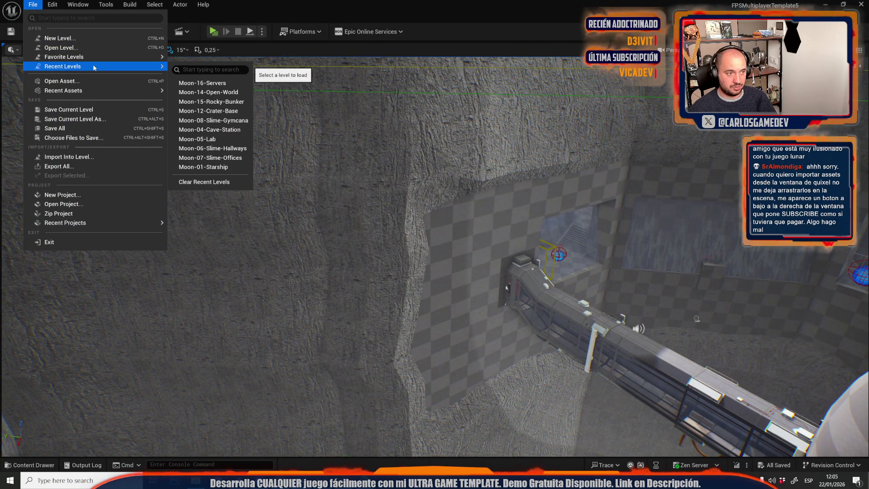
{"action": "left_click", "coordinate": [216, 101]}
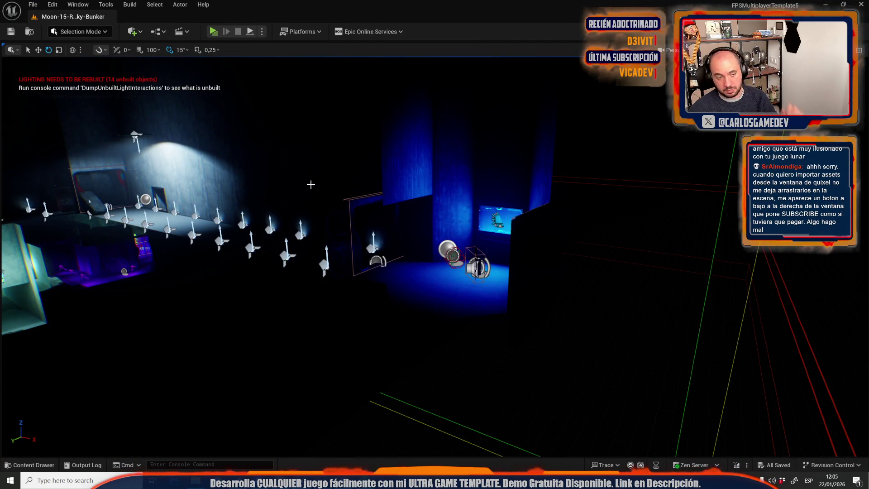
{"action": "mouse_move", "coordinate": [310, 184]}
{"action": "left_mouse_down"}
{"action": "mouse_move", "coordinate": [246, 183]}
{"action": "mouse_move", "coordinate": [220, 166]}
{"action": "mouse_move", "coordinate": [201, 184]}
{"action": "left_mouse_up"}
Step: Select and inspect the bunker's ceiling light fixtures
{"action": "key", "text": "f"}
{"action": "left_click", "coordinate": [329, 237]}
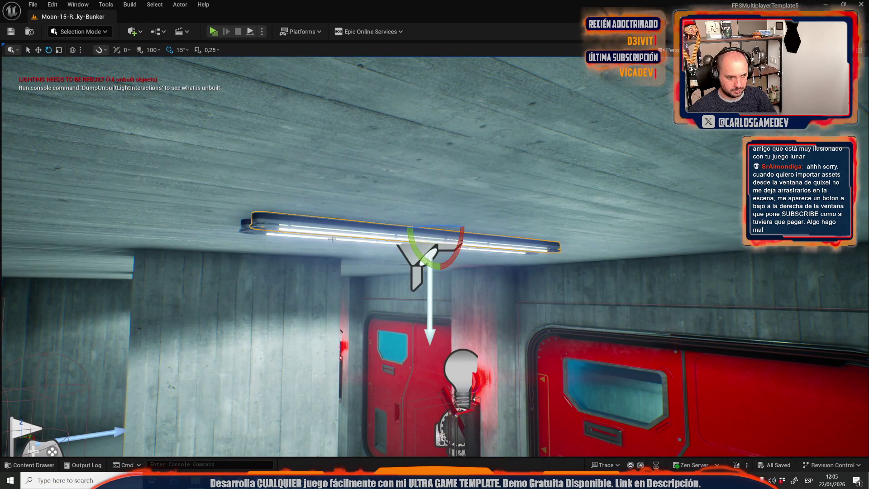
{"action": "mouse_move", "coordinate": [349, 241]}
{"action": "left_mouse_down"}
{"action": "mouse_move", "coordinate": [415, 254]}
{"action": "mouse_move", "coordinate": [326, 251]}
{"action": "mouse_move", "coordinate": [406, 335]}
{"action": "mouse_move", "coordinate": [448, 331]}
{"action": "mouse_move", "coordinate": [428, 331]}
{"action": "left_mouse_up"}
{"action": "left_click", "coordinate": [348, 269]}
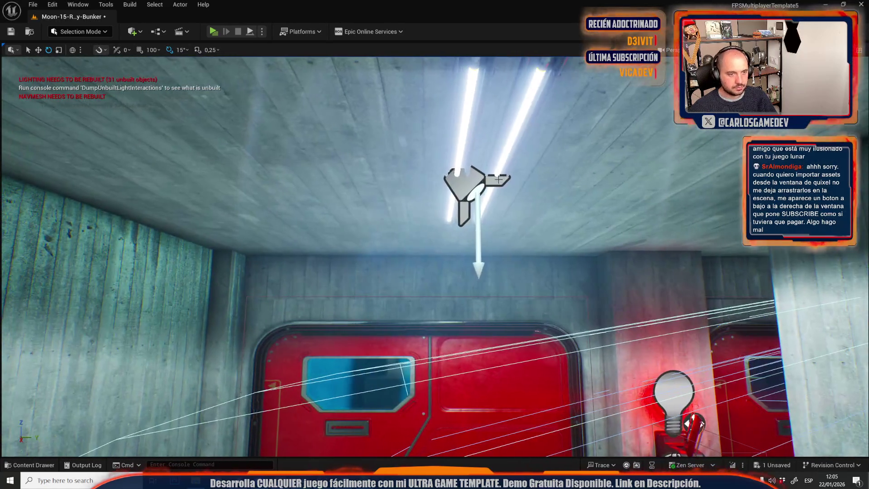
{"action": "left_click", "coordinate": [483, 179]}
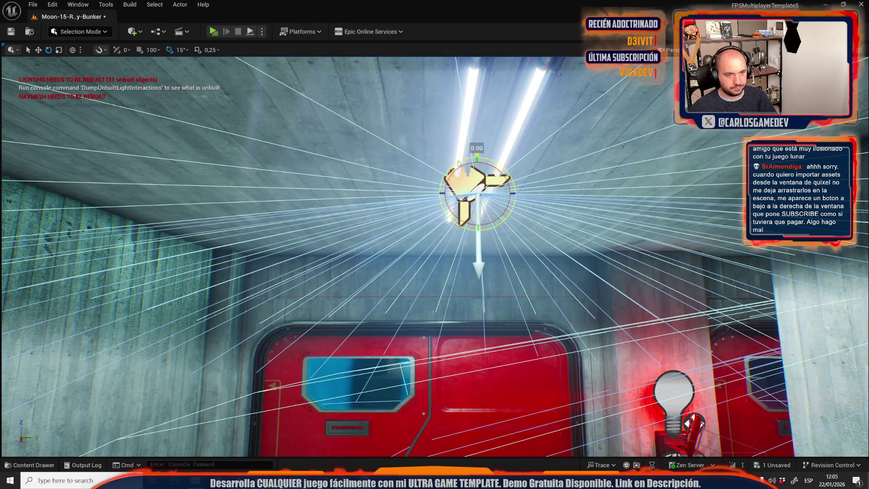
{"action": "left_click_drag", "start_coordinate": [490, 164], "coordinate": [487, 290]}
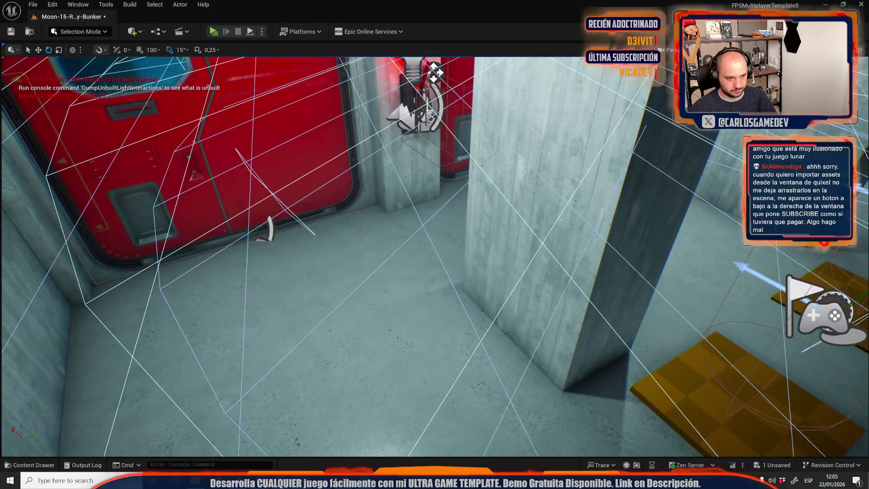
Step: Reopen Moon-14-Open-World from Recent Levels without saving bunker changes, then view the tower
{"action": "left_click", "coordinate": [35, 4]}
{"action": "mouse_move", "coordinate": [159, 67]}
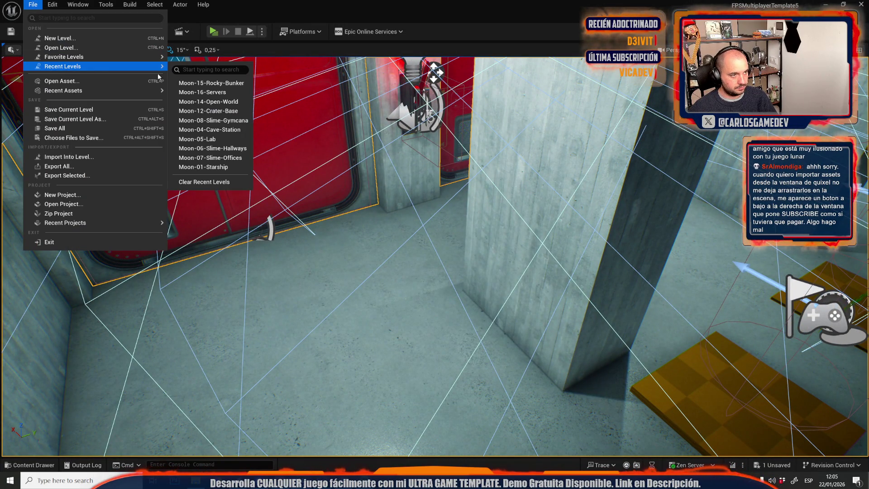
{"action": "left_click", "coordinate": [225, 93]}
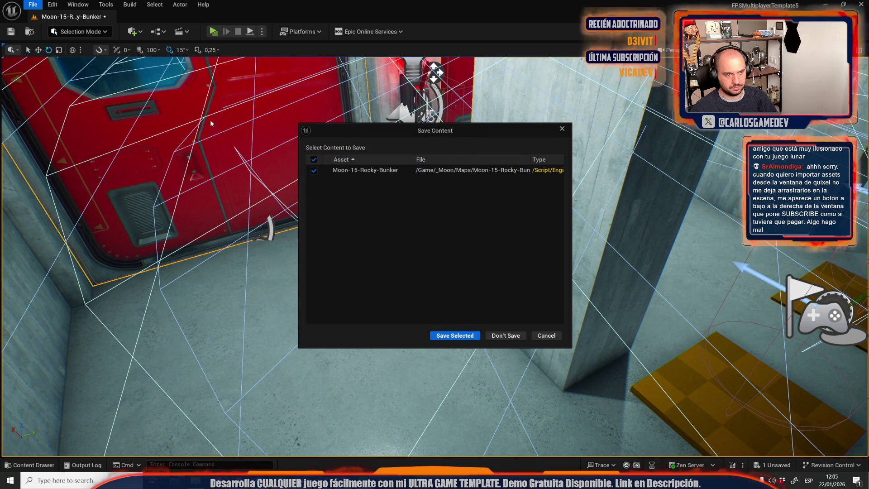
{"action": "left_click", "coordinate": [512, 333]}
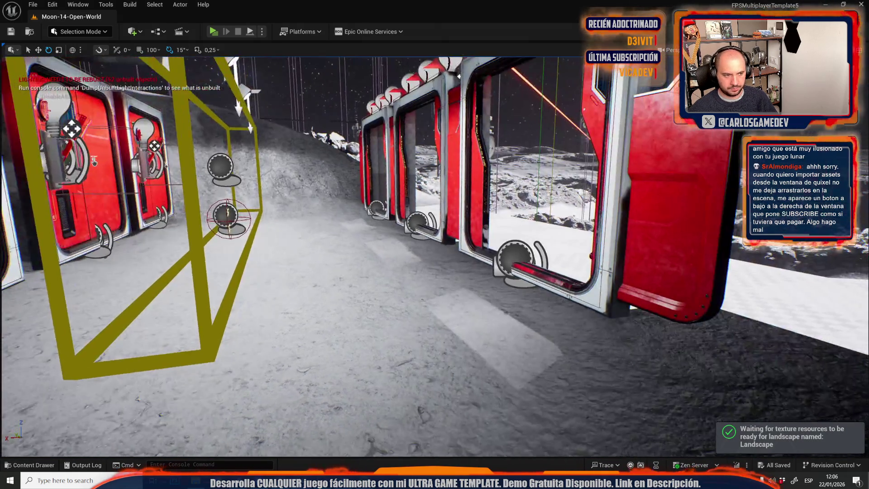
{"action": "left_click_drag", "start_coordinate": [94, 162], "coordinate": [163, 172]}
{"action": "left_click_drag", "start_coordinate": [446, 202], "coordinate": [440, 78]}
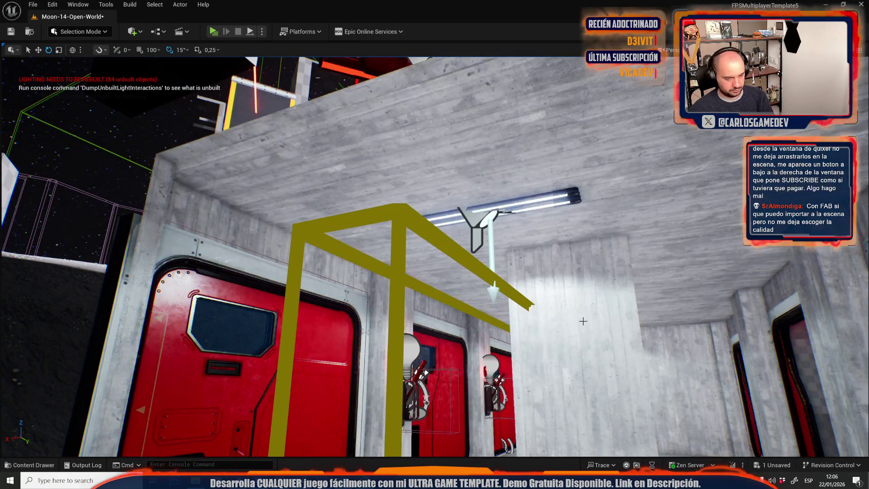
Step: Fly from the red door past the base and settle beside the two cube devices
{"action": "left_click_drag", "start_coordinate": [583, 321], "coordinate": [320, 294]}
{"action": "left_click", "coordinate": [225, 310]}
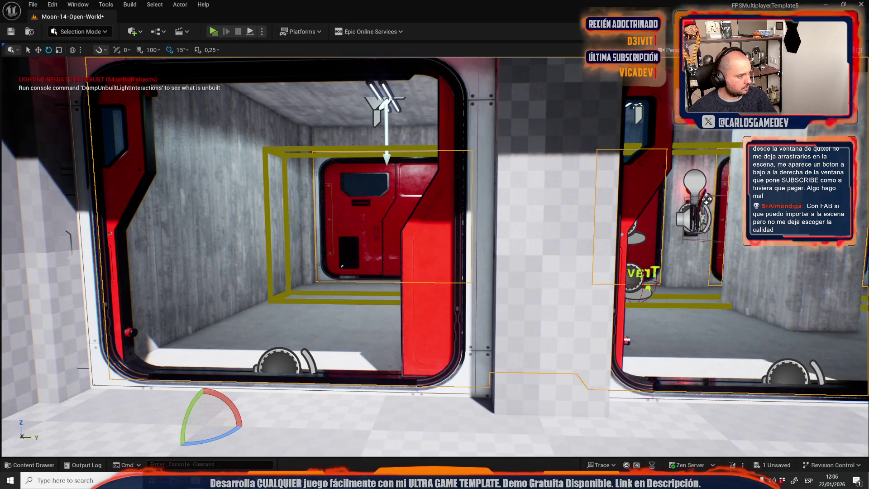
{"action": "left_click_drag", "start_coordinate": [101, 297], "coordinate": [14, 314]}
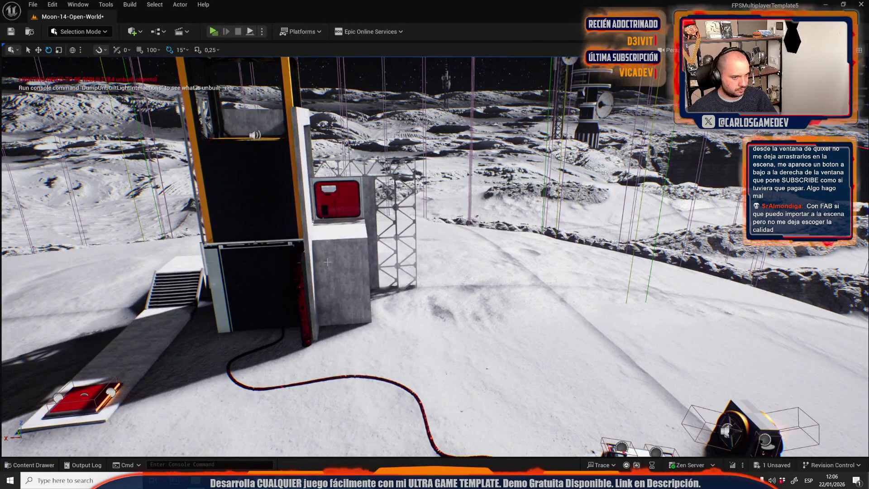
{"action": "key", "text": "s"}
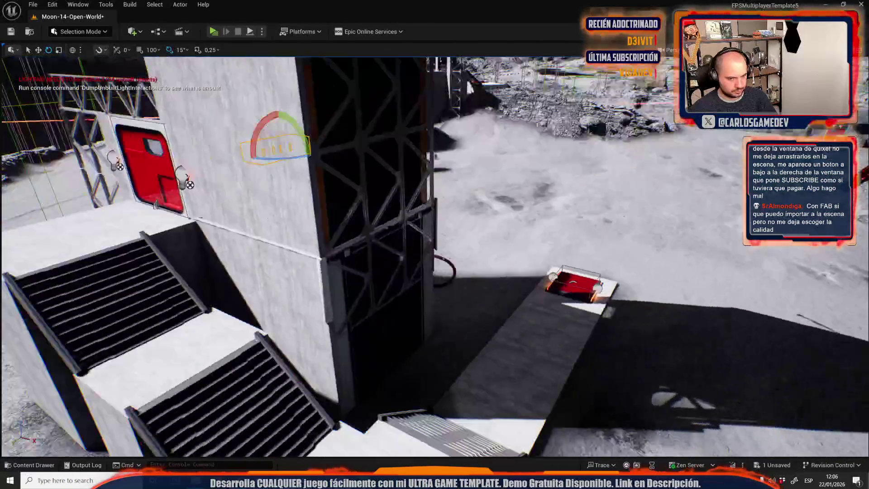
{"action": "key", "text": "w"}
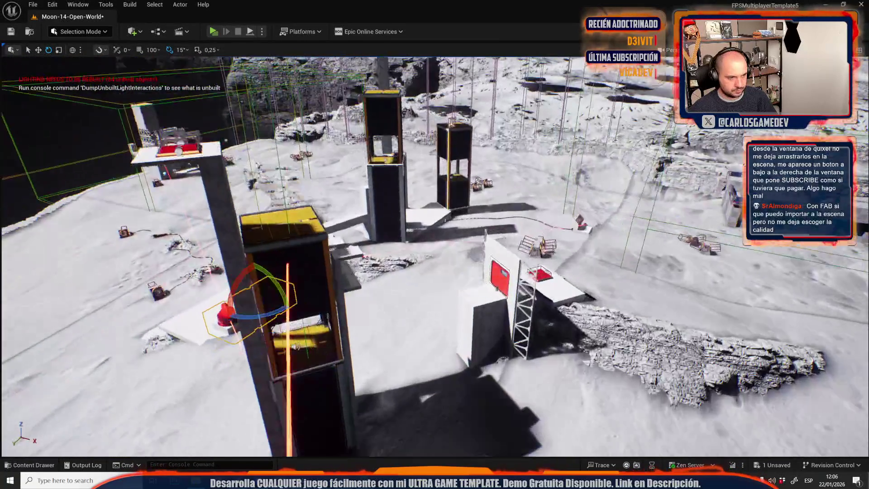
{"action": "key", "text": "w"}
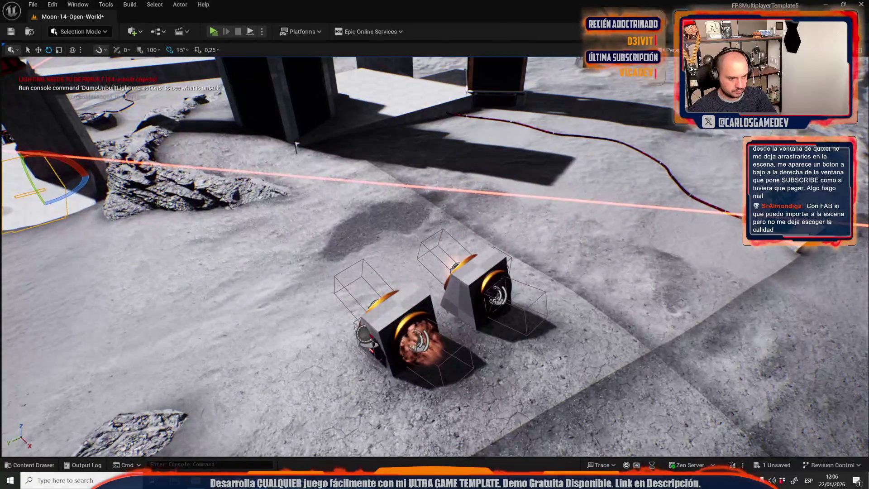
Step: Select both cube devices with Select > Static Meshes > Matching Selected Class
{"action": "left_click", "coordinate": [392, 315]}
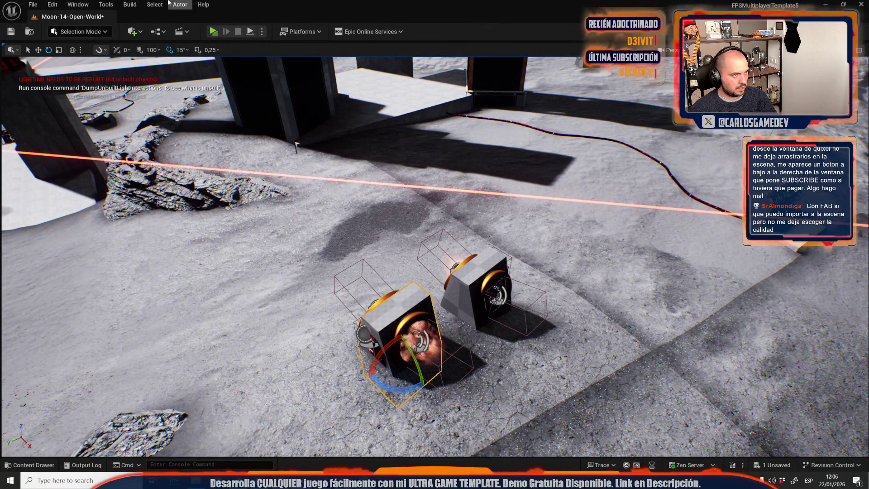
{"action": "left_click", "coordinate": [155, 4]}
{"action": "mouse_move", "coordinate": [232, 159]}
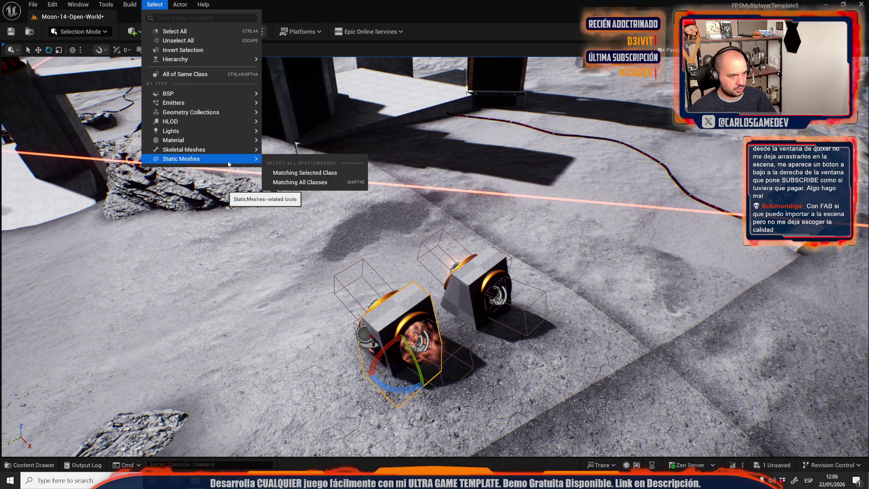
{"action": "left_click", "coordinate": [283, 170]}
{"action": "left_click_drag", "start_coordinate": [435, 272], "coordinate": [480, 281]}
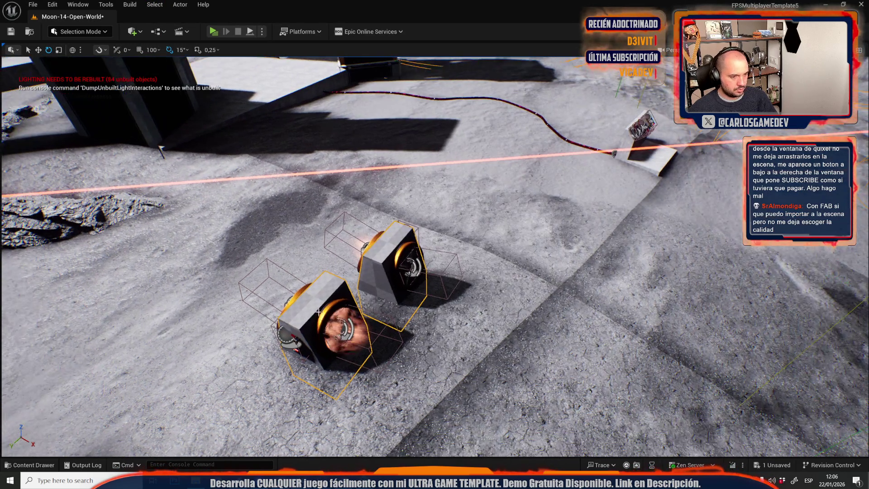
{"action": "left_click", "coordinate": [181, 5]}
{"action": "mouse_move", "coordinate": [245, 213]}
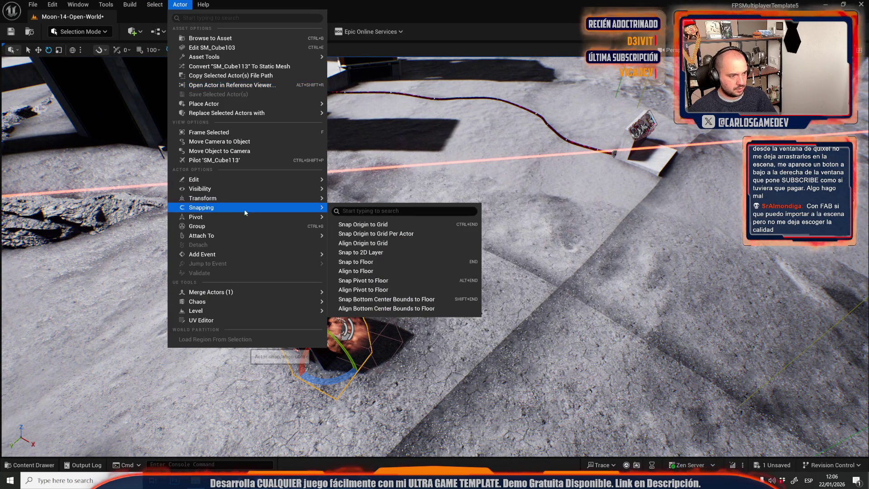
{"action": "left_click", "coordinate": [155, 5]}
{"action": "mouse_move", "coordinate": [232, 159]}
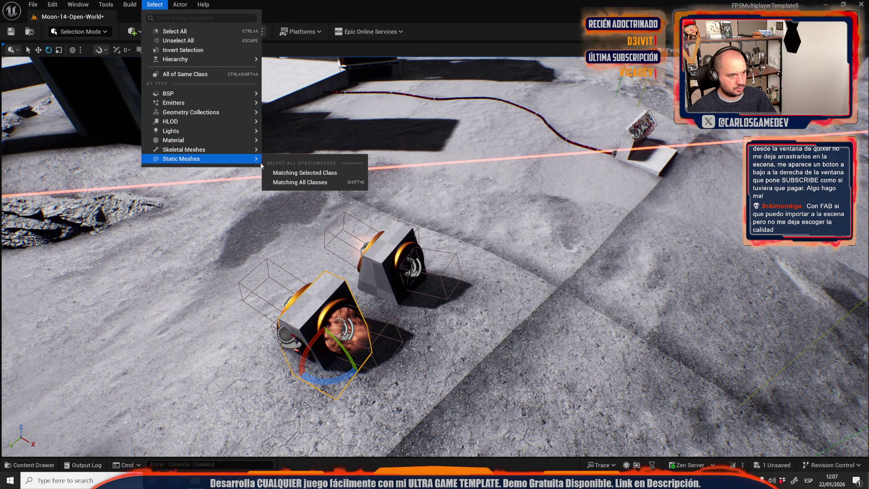
{"action": "left_click", "coordinate": [291, 172]}
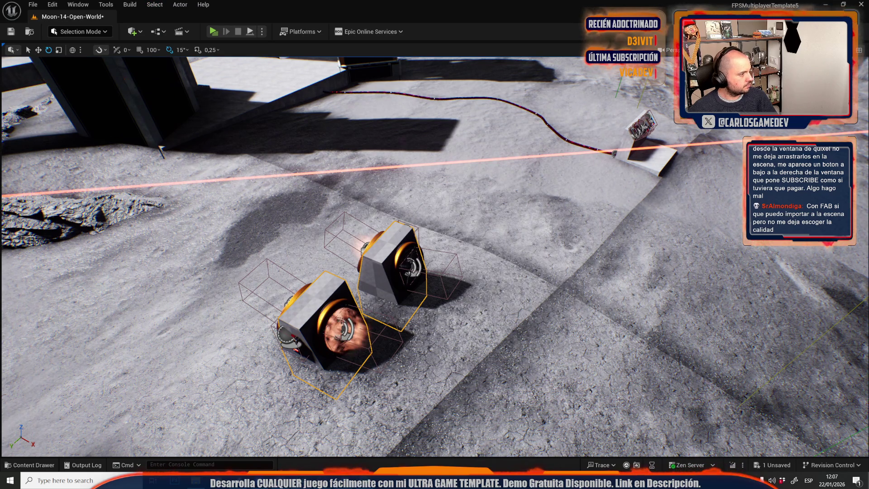
Step: Deselect the cubes and zoom toward the grey checker-textured bunker
{"action": "scroll", "coordinate": [435, 257], "scroll_direction": "down", "scroll_amount": 10}
{"action": "key", "text": "Escape"}
{"action": "scroll", "coordinate": [434, 256], "scroll_direction": "up", "scroll_amount": 10}
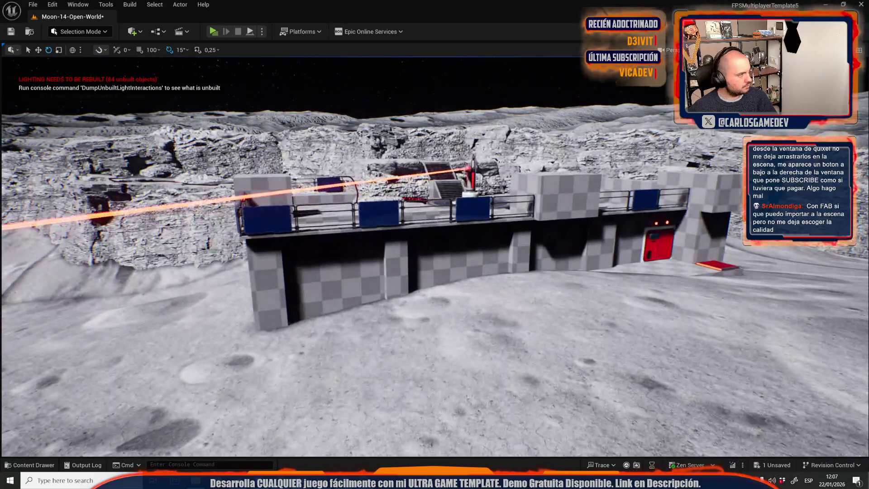
Step: Apply Coro_Megascans_Inst2 to the bunker and switch to Mesh Tool quad editing
{"action": "left_click_drag", "start_coordinate": [292, 264], "coordinate": [292, 264]}
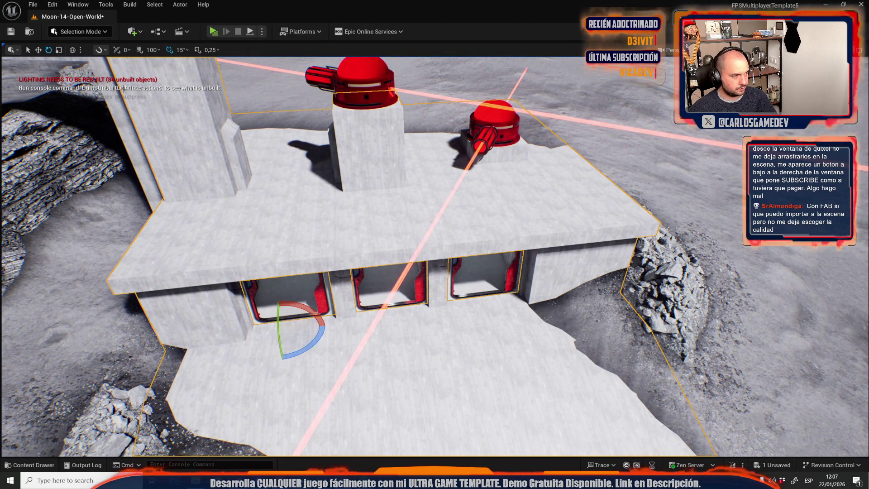
{"action": "left_click", "coordinate": [89, 32]}
{"action": "left_click", "coordinate": [91, 170]}
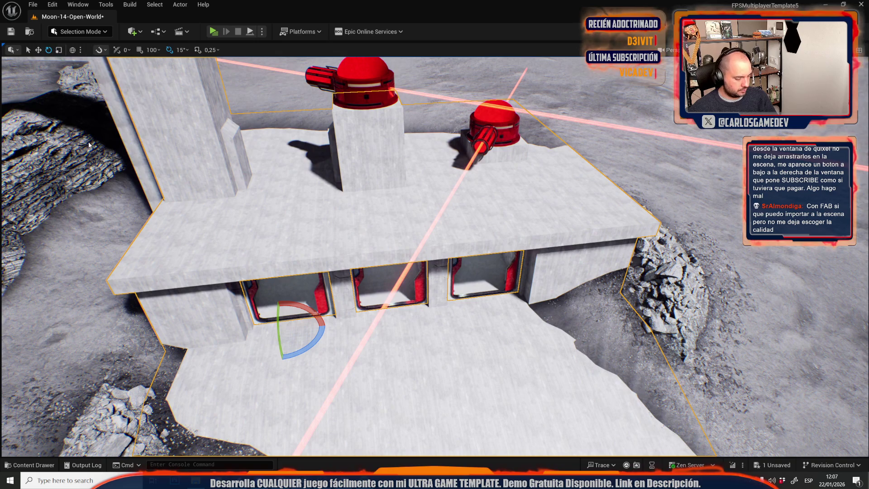
{"action": "key", "text": "4"}
{"action": "left_click_drag", "start_coordinate": [393, 183], "coordinate": [546, 245]}
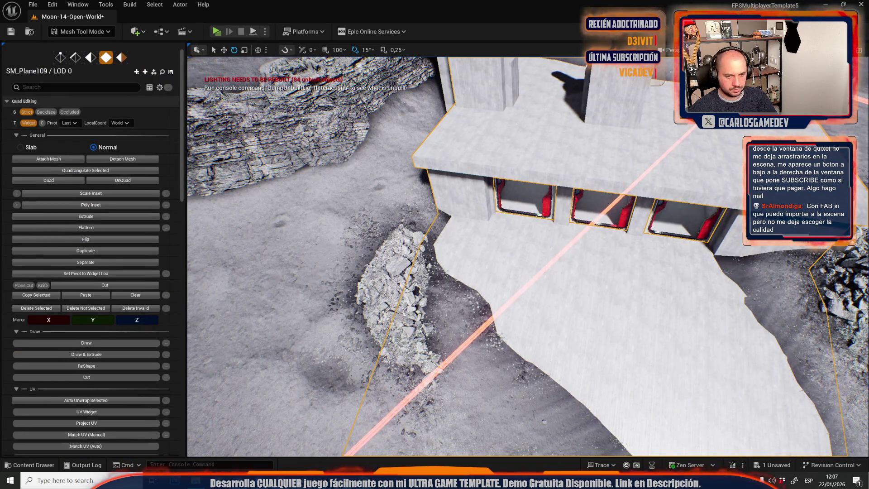
Step: Select a face of the bunker floor plane and assign the material to it
{"action": "left_click", "coordinate": [624, 270]}
{"action": "mouse_move", "coordinate": [609, 274]}
{"action": "left_mouse_down"}
{"action": "mouse_move", "coordinate": [631, 259]}
{"action": "mouse_move", "coordinate": [611, 249]}
{"action": "left_mouse_up"}
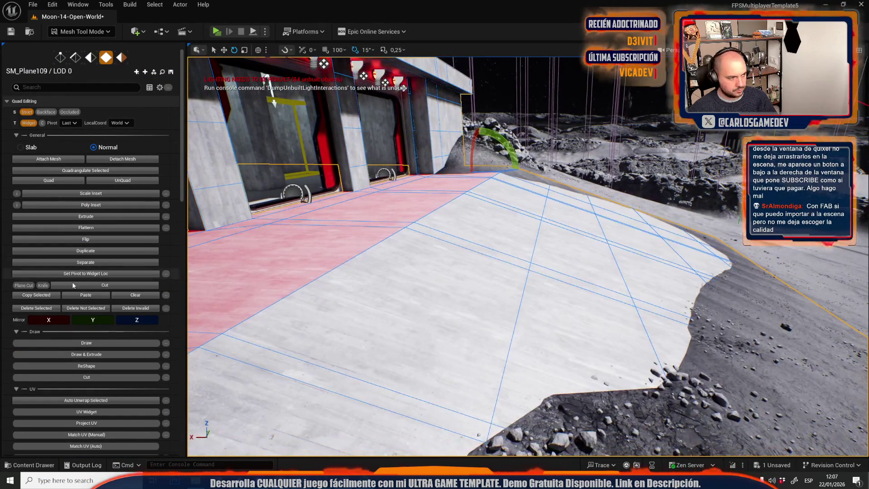
{"action": "scroll", "coordinate": [102, 406], "scroll_direction": "down", "scroll_amount": 5}
{"action": "scroll", "coordinate": [102, 406], "scroll_direction": "down", "scroll_amount": 1}
{"action": "left_click", "coordinate": [101, 401]}
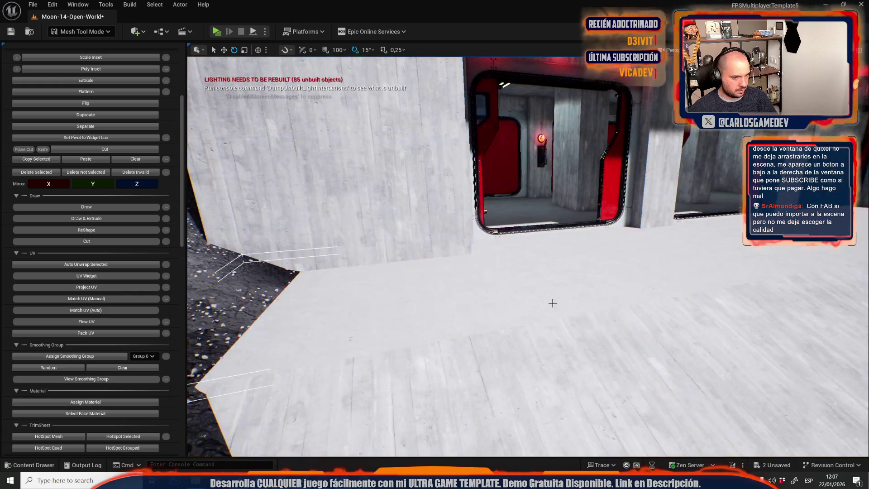
{"action": "left_click_drag", "start_coordinate": [552, 303], "coordinate": [544, 318]}
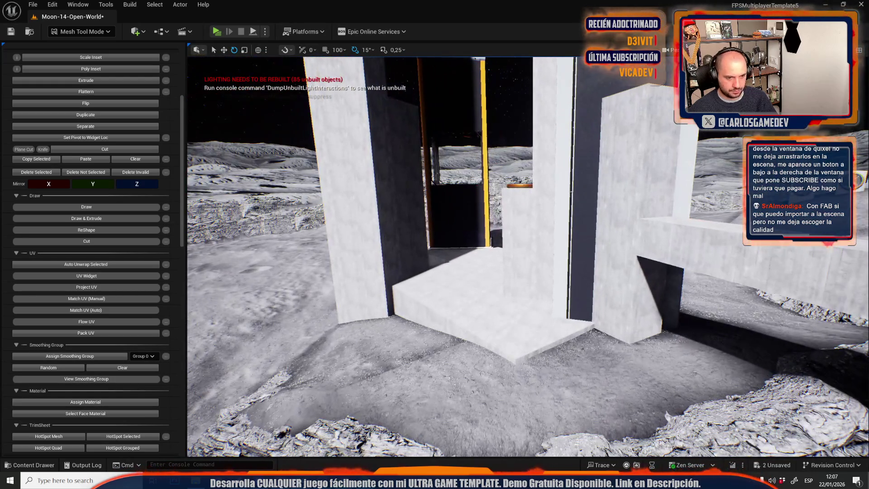
Step: Select the pillar's top face and assign the material to it
{"action": "left_click", "coordinate": [486, 300]}
{"action": "scroll", "coordinate": [486, 300], "scroll_direction": "up", "scroll_amount": 10}
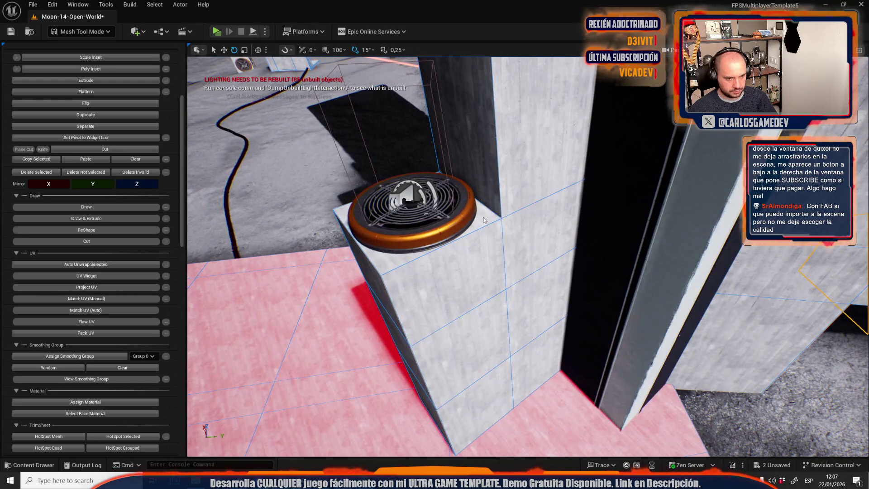
{"action": "mouse_move", "coordinate": [494, 239]}
{"action": "left_mouse_down"}
{"action": "mouse_move", "coordinate": [552, 217]}
{"action": "mouse_move", "coordinate": [471, 245]}
{"action": "left_mouse_up"}
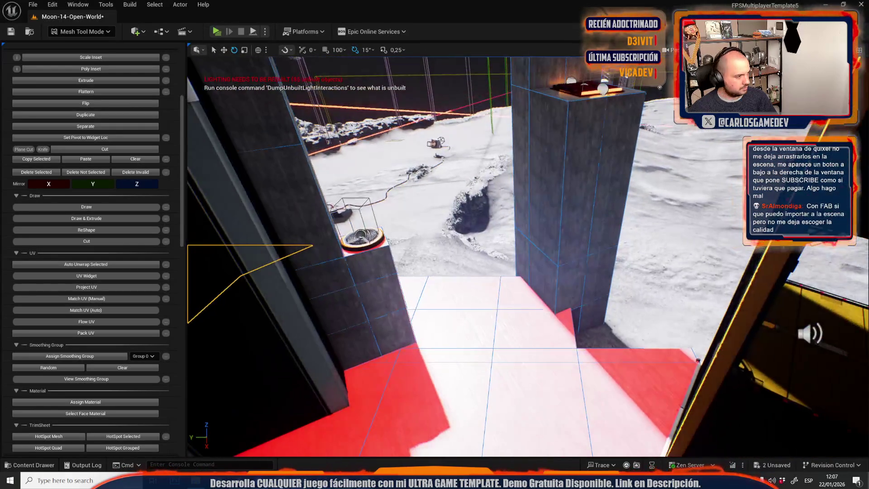
{"action": "mouse_move", "coordinate": [560, 326]}
{"action": "left_mouse_down"}
{"action": "mouse_move", "coordinate": [554, 321]}
{"action": "mouse_move", "coordinate": [560, 327]}
{"action": "left_mouse_up"}
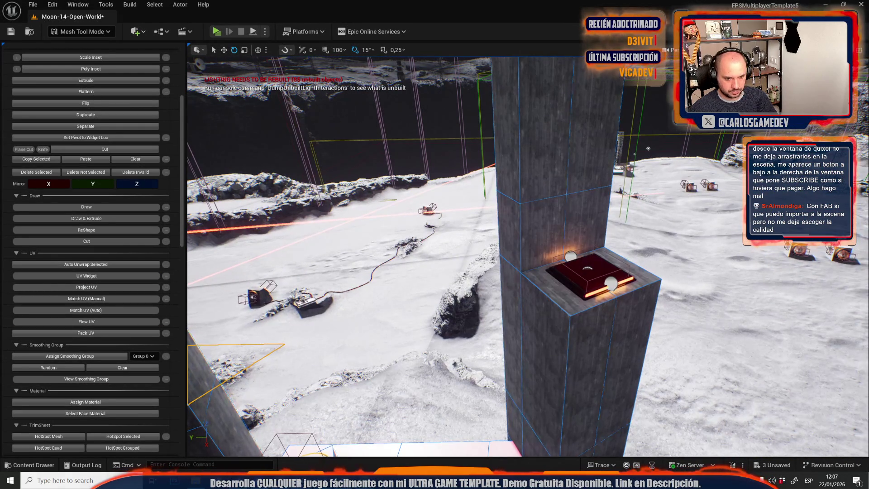
{"action": "left_click", "coordinate": [541, 273]}
{"action": "left_click", "coordinate": [94, 402]}
Step: Move to the red-floored block and start Flow UV on its front face
{"action": "left_click_drag", "start_coordinate": [588, 204], "coordinate": [617, 202]}
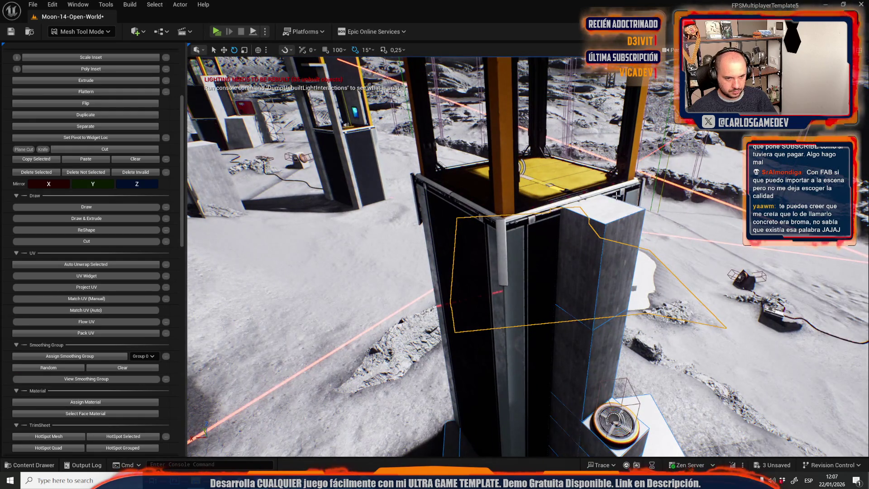
{"action": "mouse_move", "coordinate": [217, 398]}
{"action": "left_mouse_down"}
{"action": "mouse_move", "coordinate": [253, 394]}
{"action": "mouse_move", "coordinate": [274, 416]}
{"action": "mouse_move", "coordinate": [267, 383]}
{"action": "mouse_move", "coordinate": [271, 415]}
{"action": "mouse_move", "coordinate": [275, 390]}
{"action": "mouse_move", "coordinate": [288, 382]}
{"action": "mouse_move", "coordinate": [296, 401]}
{"action": "left_mouse_up"}
{"action": "mouse_move", "coordinate": [508, 273]}
{"action": "left_mouse_down"}
{"action": "mouse_move", "coordinate": [486, 269]}
{"action": "mouse_move", "coordinate": [503, 303]}
{"action": "left_mouse_up"}
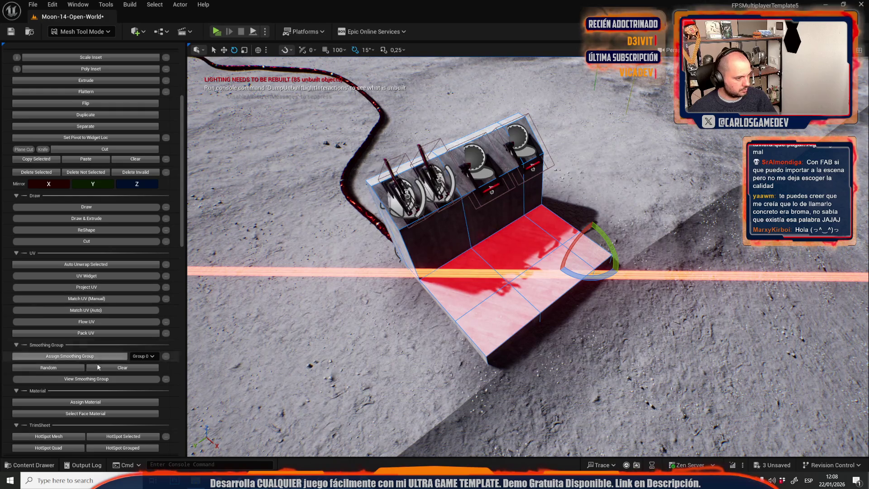
{"action": "left_click_drag", "start_coordinate": [482, 332], "coordinate": [482, 331]}
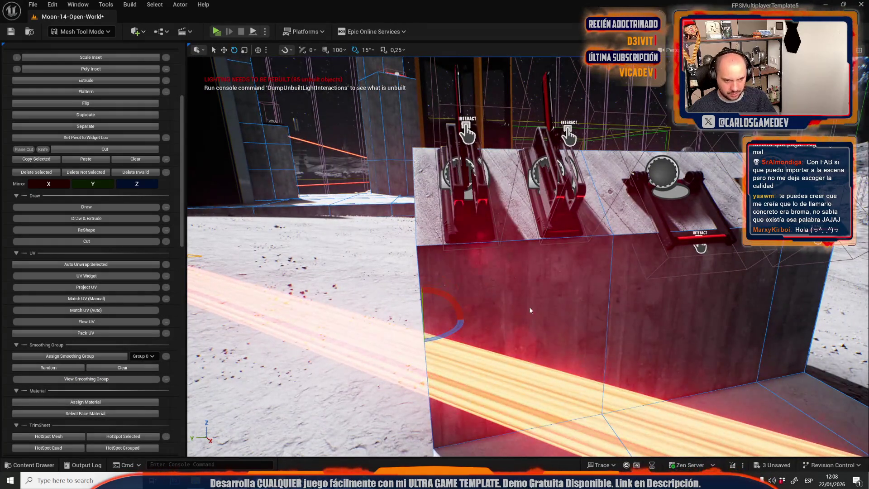
{"action": "left_click", "coordinate": [482, 331]}
{"action": "scroll", "coordinate": [130, 327], "scroll_direction": "down", "scroll_amount": 3}
{"action": "scroll", "coordinate": [130, 327], "scroll_direction": "down", "scroll_amount": 9}
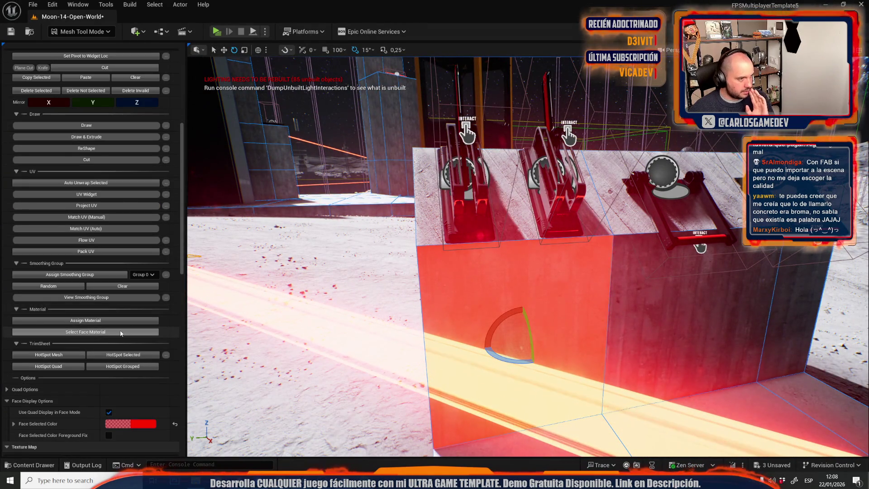
{"action": "scroll", "coordinate": [100, 325], "scroll_direction": "down", "scroll_amount": 3}
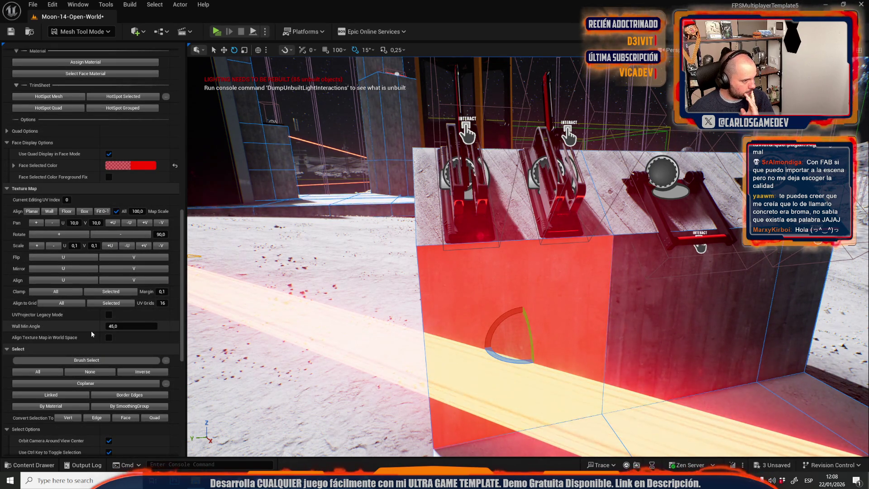
{"action": "scroll", "coordinate": [91, 332], "scroll_direction": "up", "scroll_amount": 12}
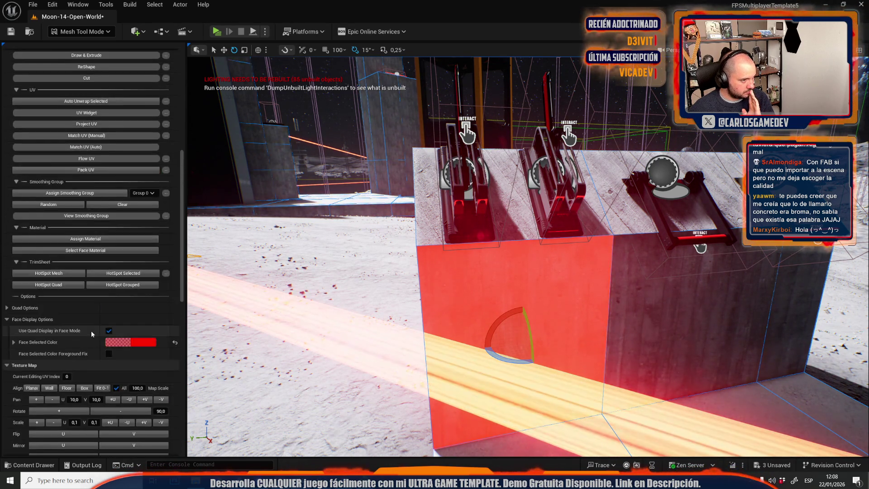
{"action": "left_click", "coordinate": [86, 253]}
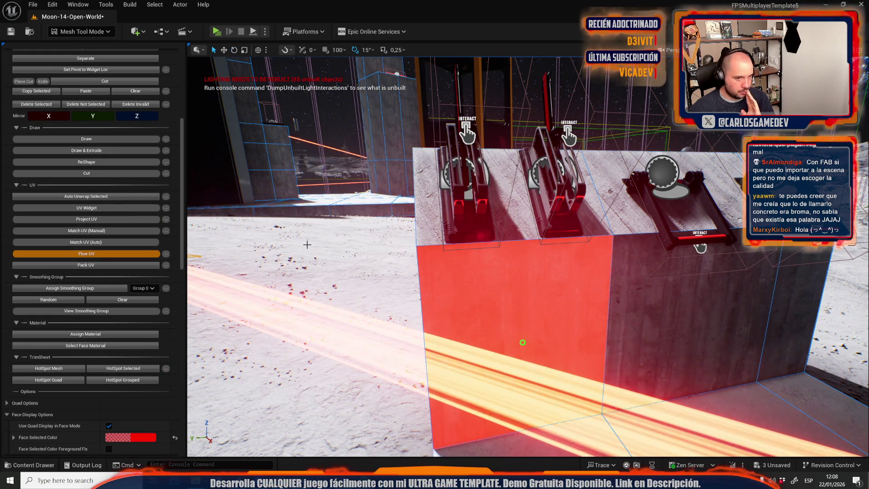
Step: Select the block's front and right side faces and apply Flow UV to them
{"action": "left_click", "coordinate": [525, 225]}
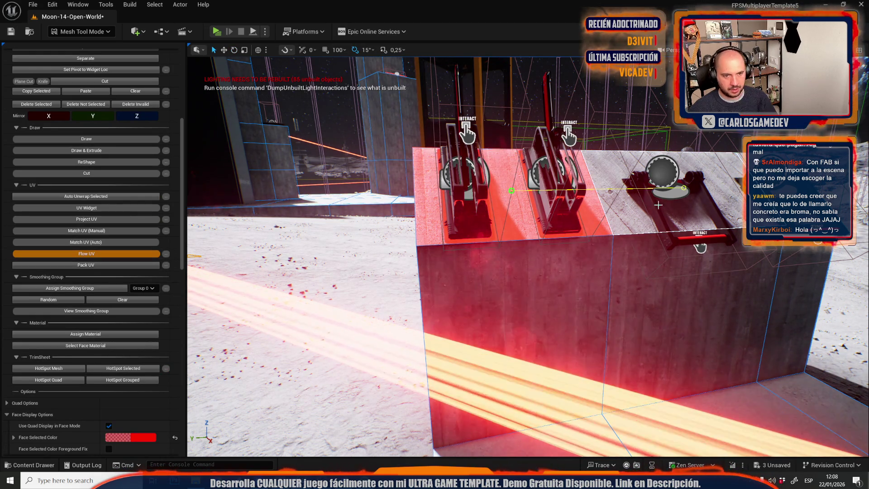
{"action": "left_click", "coordinate": [719, 219]}
{"action": "key", "text": "Escape"}
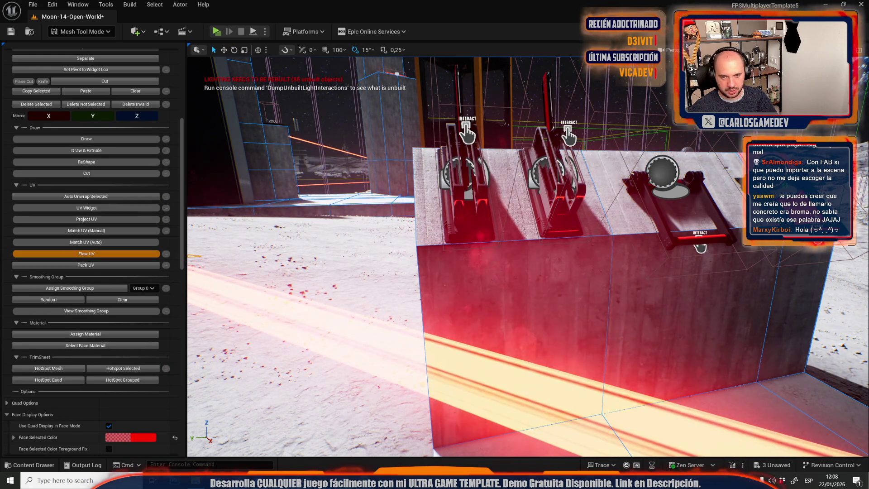
{"action": "left_click", "coordinate": [16, 253]}
{"action": "mouse_move", "coordinate": [498, 271]}
{"action": "left_mouse_down"}
{"action": "mouse_move", "coordinate": [407, 244]}
{"action": "mouse_move", "coordinate": [489, 254]}
{"action": "mouse_move", "coordinate": [480, 262]}
{"action": "mouse_move", "coordinate": [453, 254]}
{"action": "mouse_move", "coordinate": [453, 281]}
{"action": "mouse_move", "coordinate": [453, 253]}
{"action": "mouse_move", "coordinate": [462, 252]}
{"action": "mouse_move", "coordinate": [452, 260]}
{"action": "mouse_move", "coordinate": [498, 299]}
{"action": "left_mouse_up"}
{"action": "left_click", "coordinate": [493, 308]}
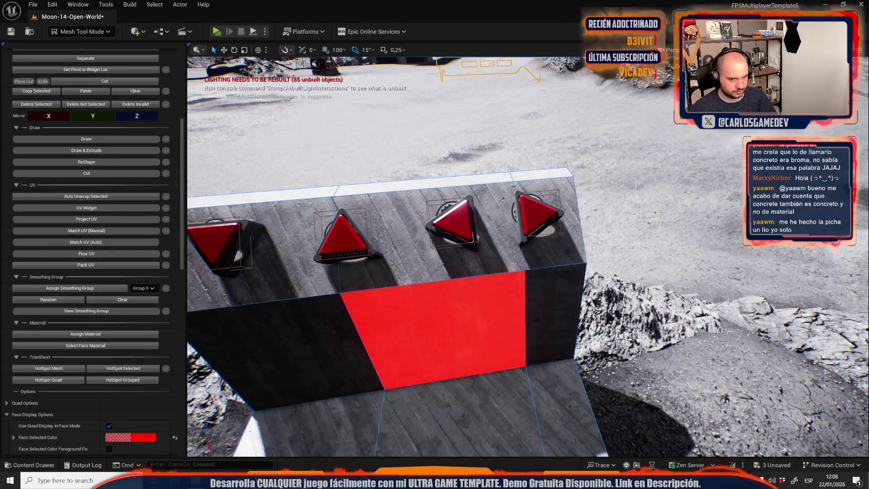
{"action": "left_click", "coordinate": [555, 312]}
{"action": "left_click", "coordinate": [83, 254]}
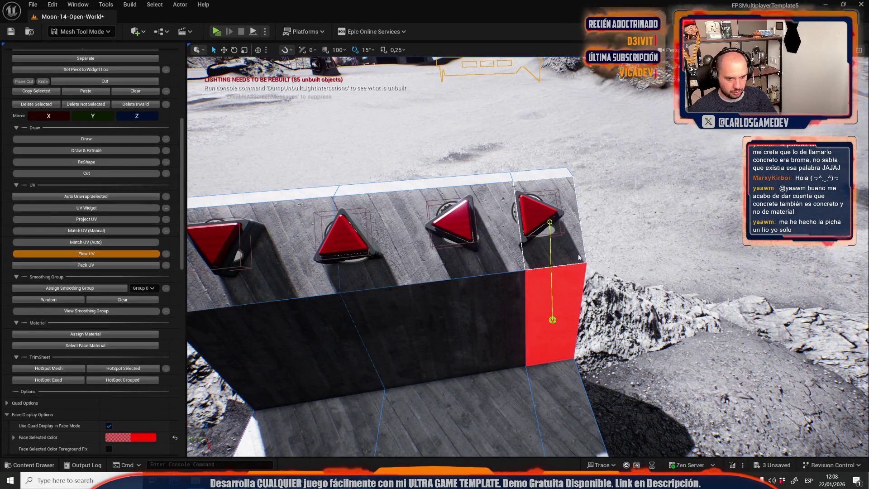
Step: Flow the texture across the block's top faces and frame the block
{"action": "left_click", "coordinate": [556, 254]}
{"action": "left_click", "coordinate": [407, 253]}
{"action": "left_click", "coordinate": [253, 252]}
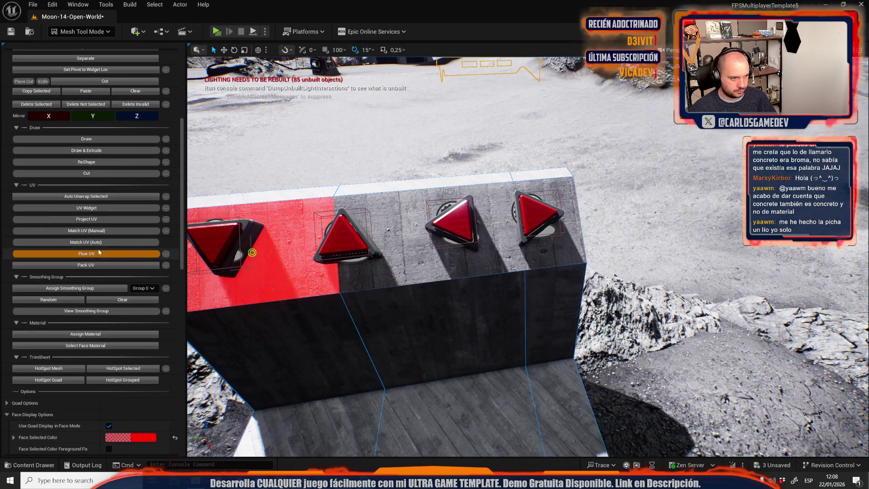
{"action": "left_click", "coordinate": [87, 254]}
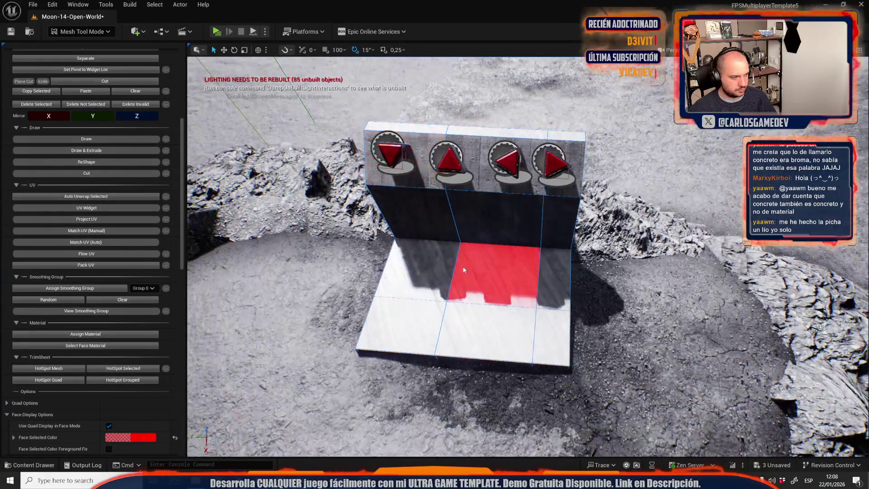
{"action": "left_click_drag", "start_coordinate": [316, 317], "coordinate": [316, 253]}
{"action": "key", "text": "f"}
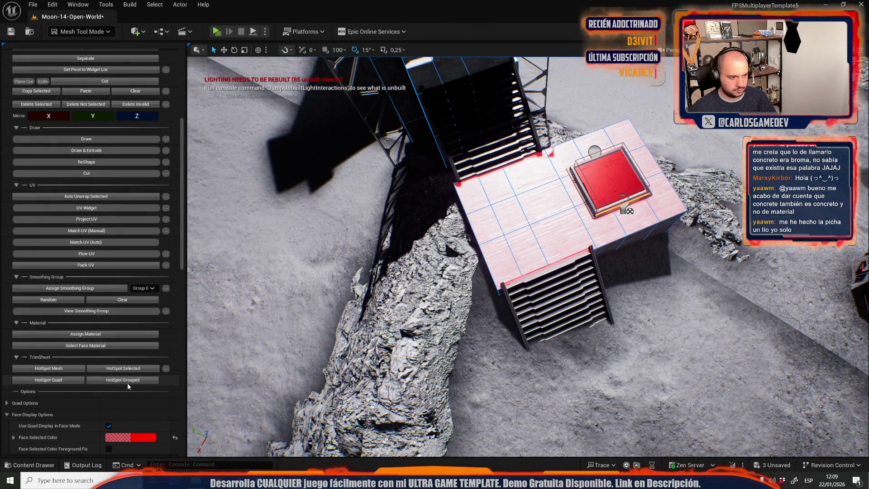
Step: Fly to the circular laser platform and select the floor faces beside it
{"action": "left_click_drag", "start_coordinate": [317, 271], "coordinate": [398, 238]}
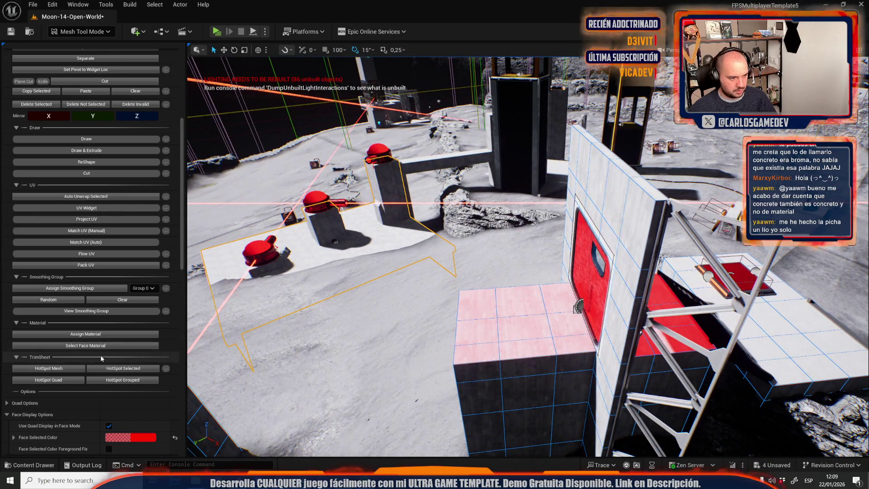
{"action": "mouse_move", "coordinate": [407, 272]}
{"action": "left_mouse_down"}
{"action": "mouse_move", "coordinate": [385, 265]}
{"action": "mouse_move", "coordinate": [385, 238]}
{"action": "left_mouse_up"}
{"action": "left_click_drag", "start_coordinate": [563, 340], "coordinate": [563, 341]}
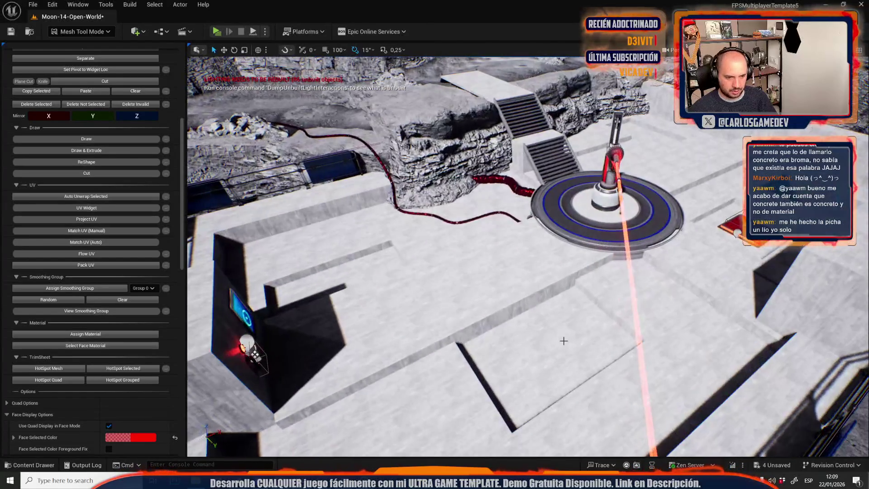
{"action": "left_click", "coordinate": [570, 341]}
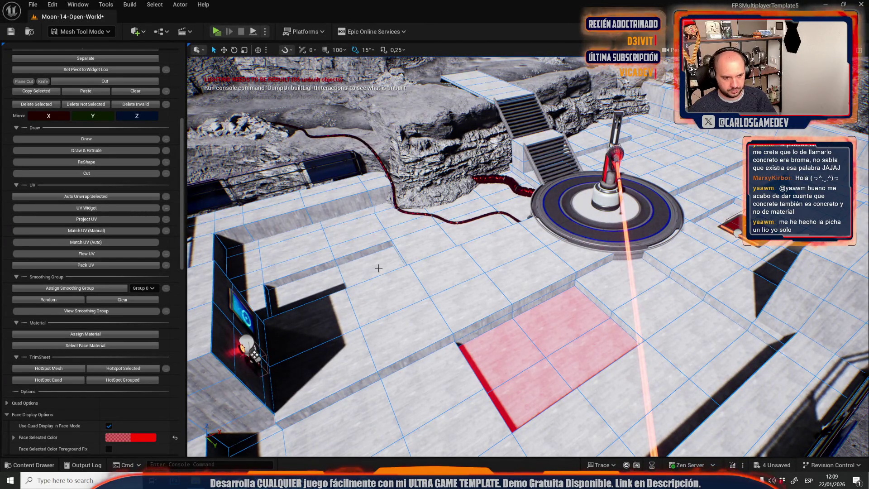
{"action": "left_click_drag", "start_coordinate": [369, 266], "coordinate": [369, 266]}
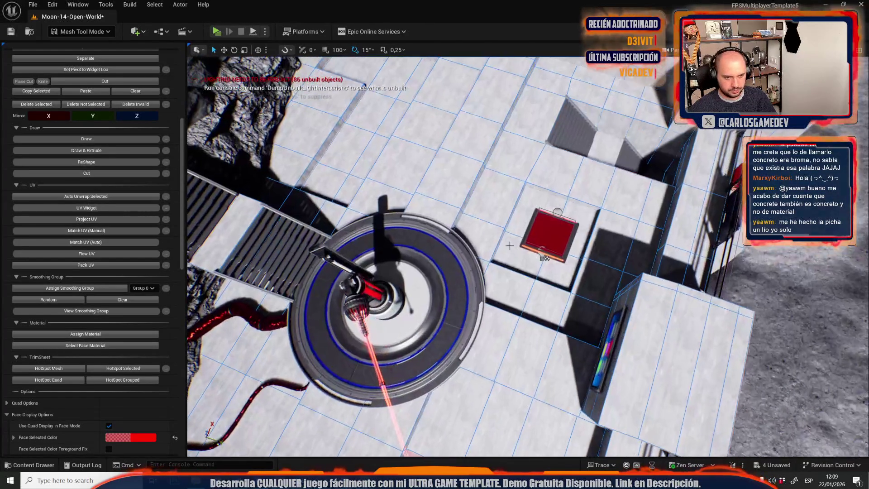
Step: Add four strips of floor faces around the platform, then fly over to the crater ramp
{"action": "double_click", "coordinate": [473, 190]}
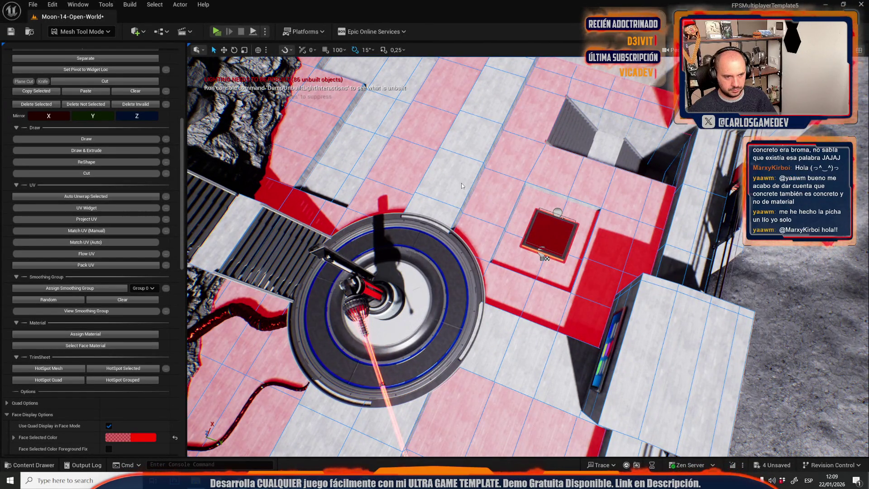
{"action": "double_click", "coordinate": [461, 183], "text": "shift"}
{"action": "double_click", "coordinate": [350, 166], "text": "shift"}
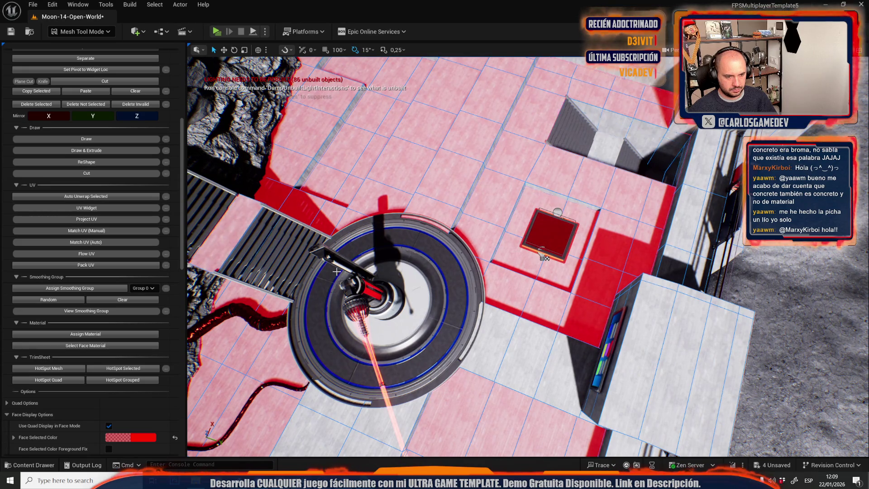
{"action": "left_click_drag", "start_coordinate": [523, 372], "coordinate": [522, 248]}
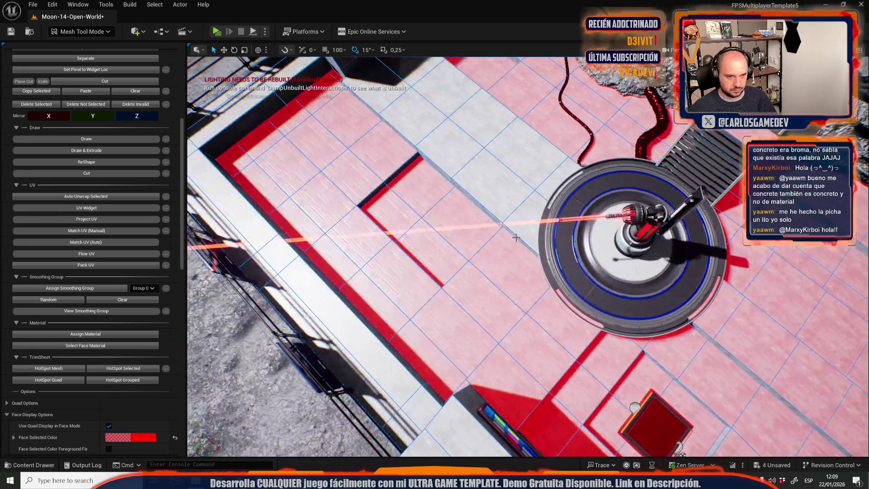
{"action": "double_click", "coordinate": [506, 200], "text": "shift"}
{"action": "mouse_move", "coordinate": [435, 351]}
{"action": "left_mouse_down"}
{"action": "mouse_move", "coordinate": [417, 290]}
{"action": "mouse_move", "coordinate": [326, 281]}
{"action": "left_mouse_up"}
{"action": "mouse_move", "coordinate": [565, 356]}
{"action": "left_mouse_down"}
{"action": "mouse_move", "coordinate": [185, 380]}
{"action": "mouse_move", "coordinate": [199, 344]}
{"action": "left_mouse_up"}
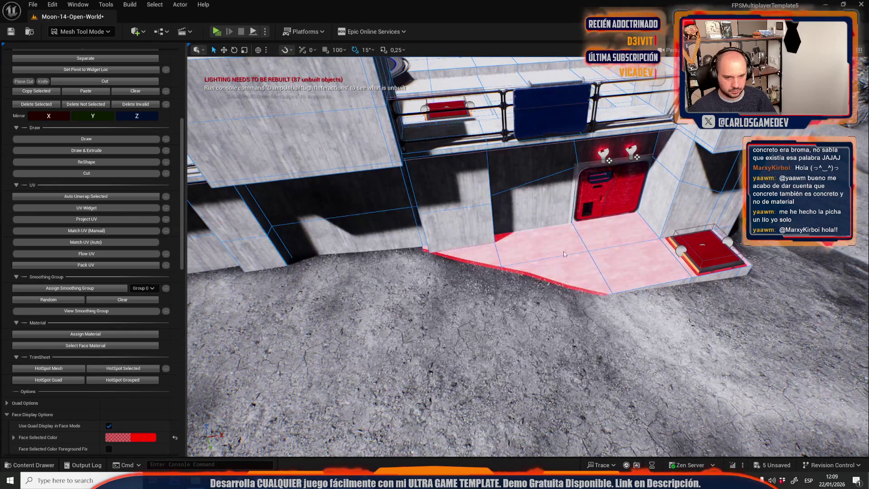
{"action": "left_click_drag", "start_coordinate": [580, 254], "coordinate": [270, 381]}
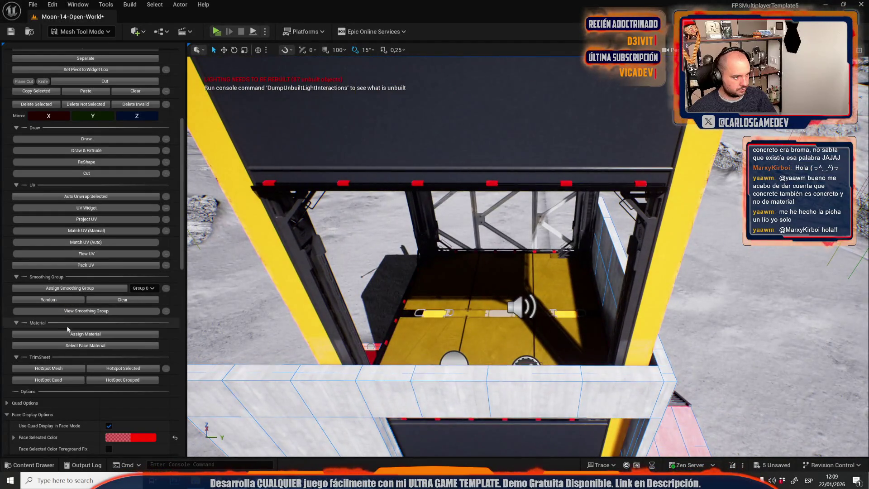
Step: Assign the material to the selected elevator tower wall faces
{"action": "left_click", "coordinate": [85, 334]}
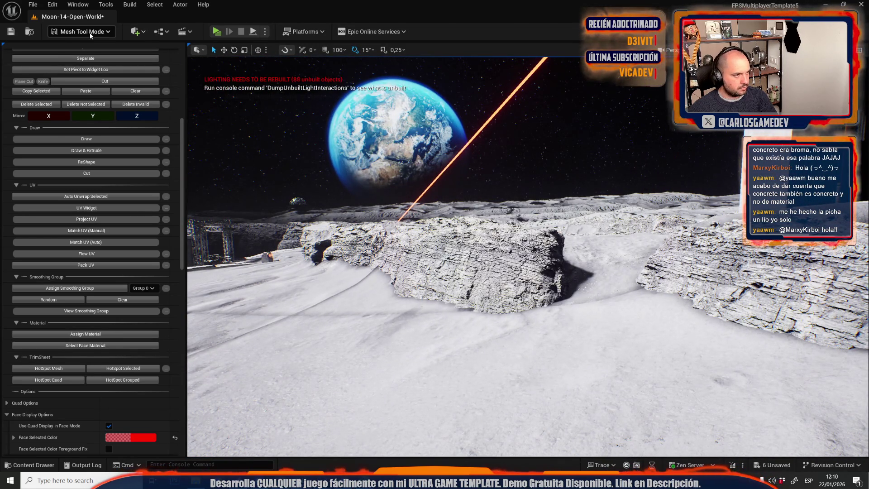
{"action": "left_click", "coordinate": [82, 31]}
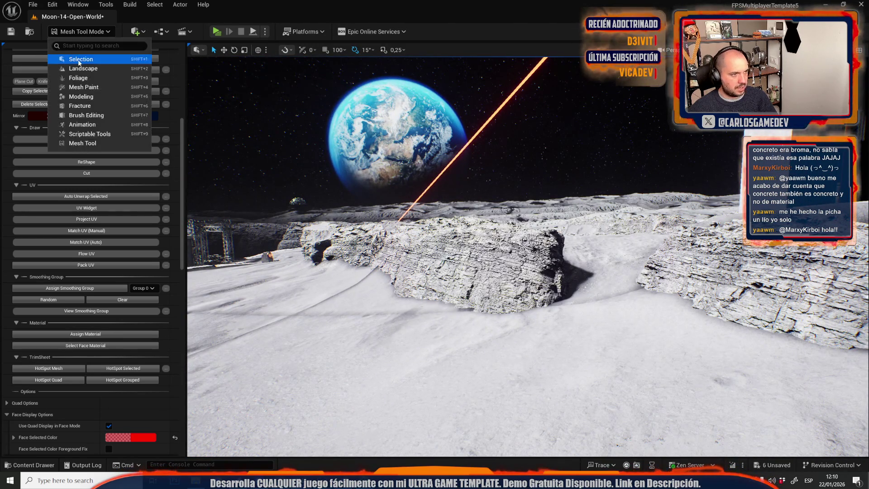
Step: Return to Selection Mode and save Moon-14-Open-World along with the edited cube and plane meshes
{"action": "left_click", "coordinate": [90, 58]}
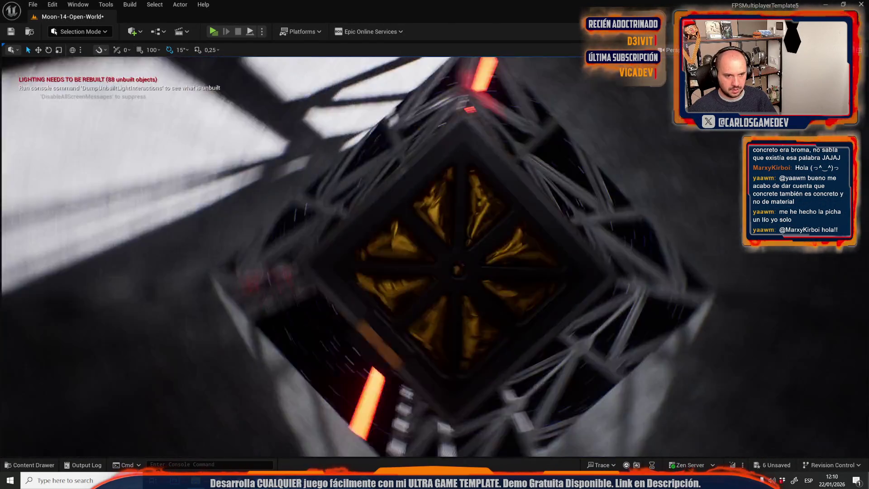
{"action": "key", "text": "ctrl+space"}
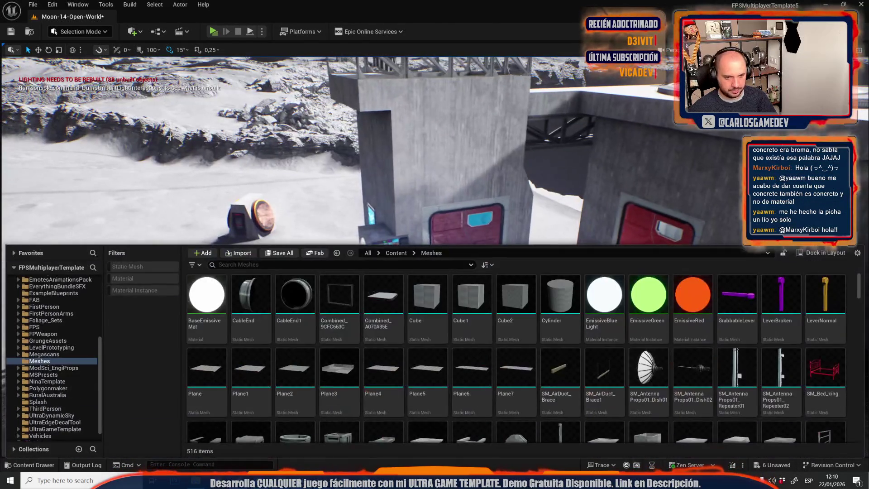
{"action": "left_click", "coordinate": [281, 253]}
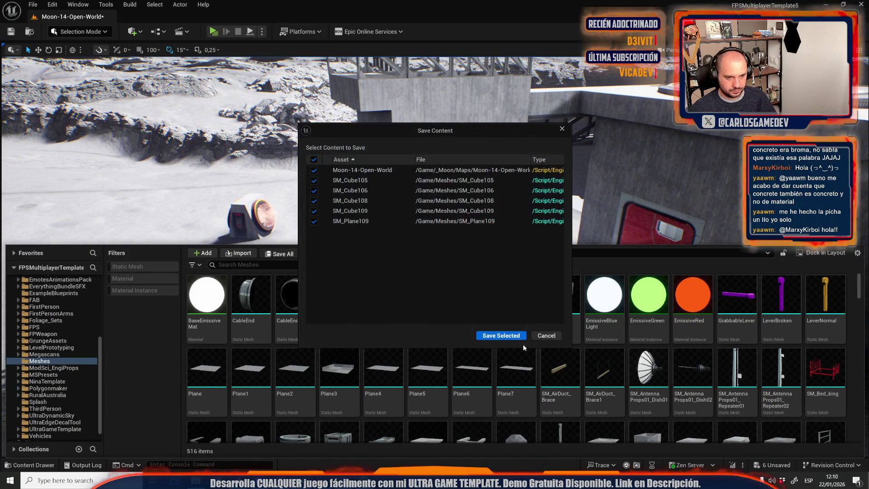
{"action": "left_click", "coordinate": [524, 337]}
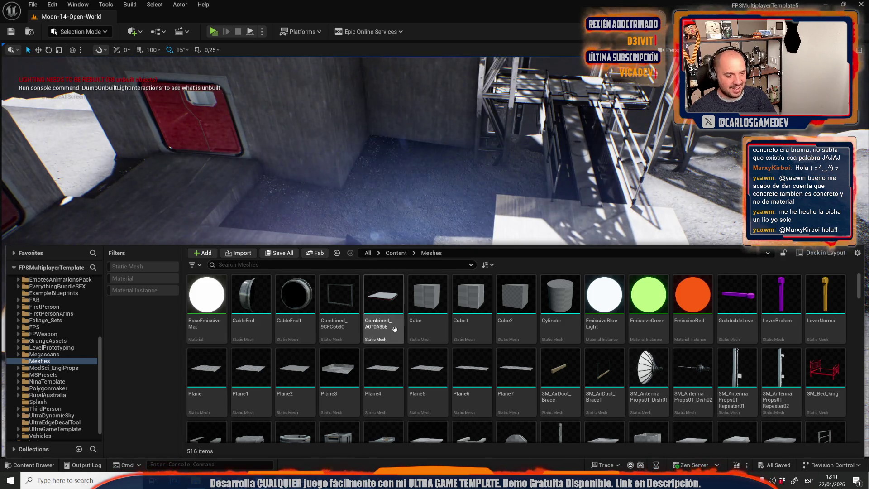
Step: Frame the stepped SM_Cube107 slab and select its slab faces in Mesh Tool quad editing
{"action": "left_click", "coordinate": [370, 315]}
{"action": "scroll", "coordinate": [370, 314], "scroll_direction": "down", "scroll_amount": 1}
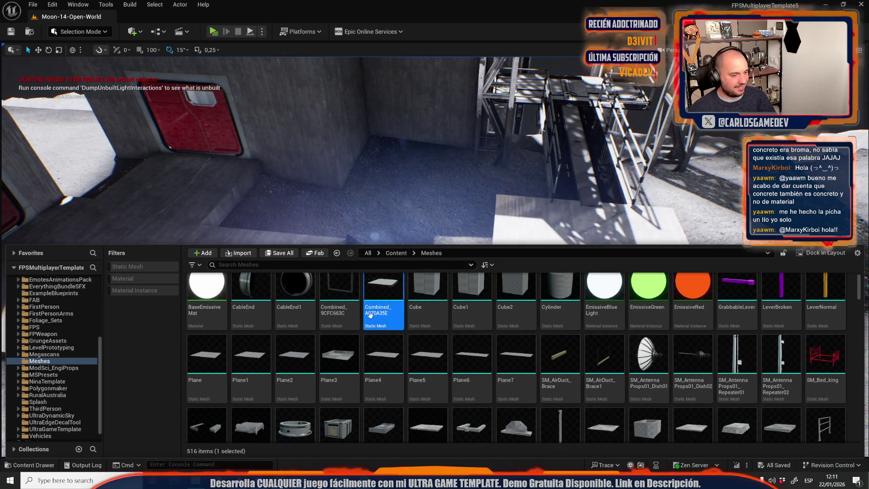
{"action": "left_click_drag", "start_coordinate": [370, 314], "coordinate": [522, 204]}
{"action": "key", "text": "f"}
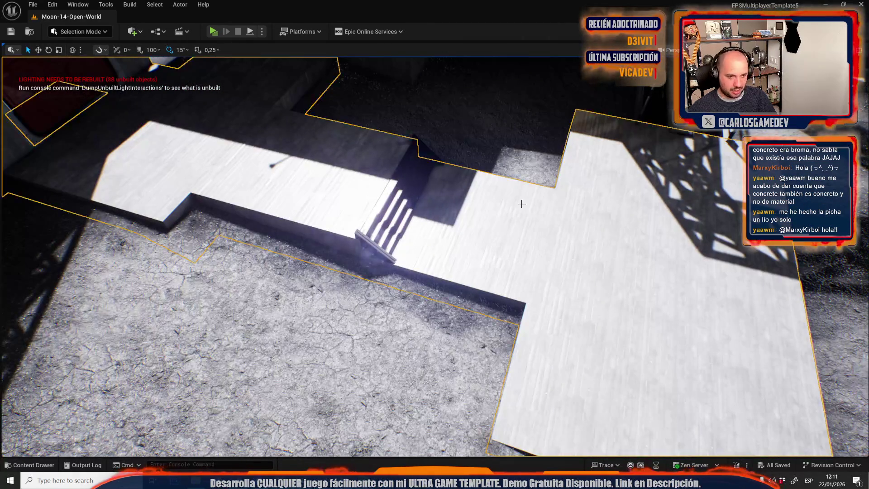
{"action": "left_click", "coordinate": [86, 32]}
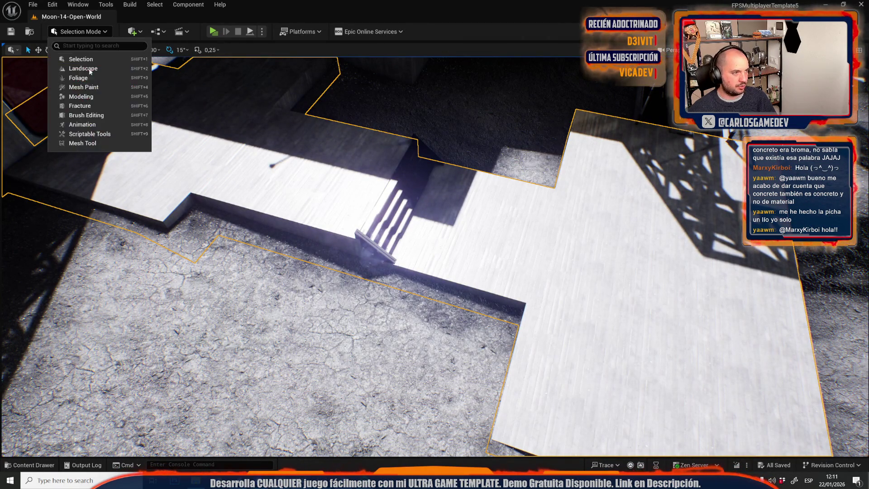
{"action": "left_click", "coordinate": [148, 142]}
{"action": "key", "text": "4"}
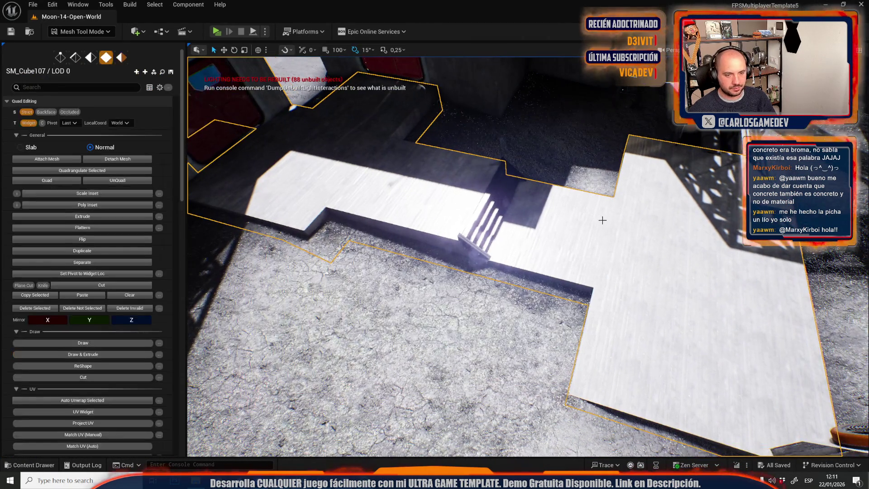
{"action": "left_click", "coordinate": [560, 224]}
{"action": "mouse_move", "coordinate": [560, 224]}
{"action": "left_mouse_down"}
{"action": "mouse_move", "coordinate": [577, 278]}
{"action": "mouse_move", "coordinate": [577, 434]}
{"action": "left_mouse_up"}
{"action": "left_click", "coordinate": [577, 278], "text": "shift"}
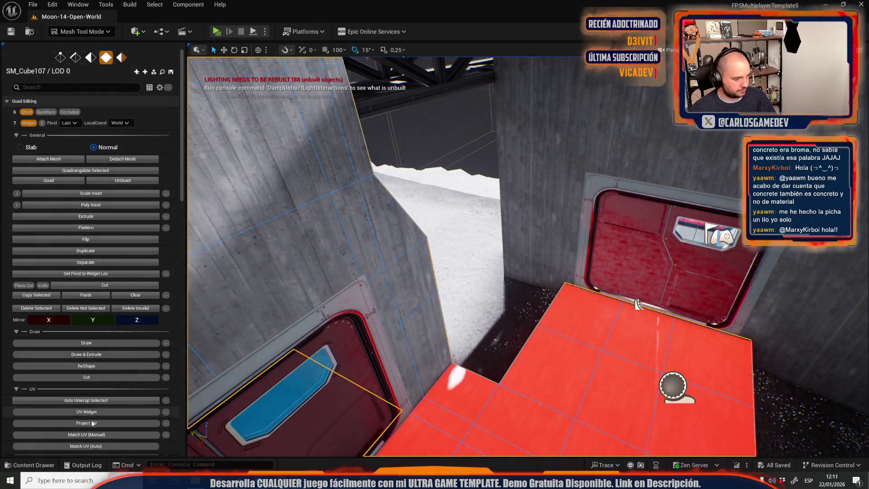
{"action": "scroll", "coordinate": [130, 361], "scroll_direction": "down", "scroll_amount": 5}
{"action": "scroll", "coordinate": [130, 361], "scroll_direction": "down", "scroll_amount": 4}
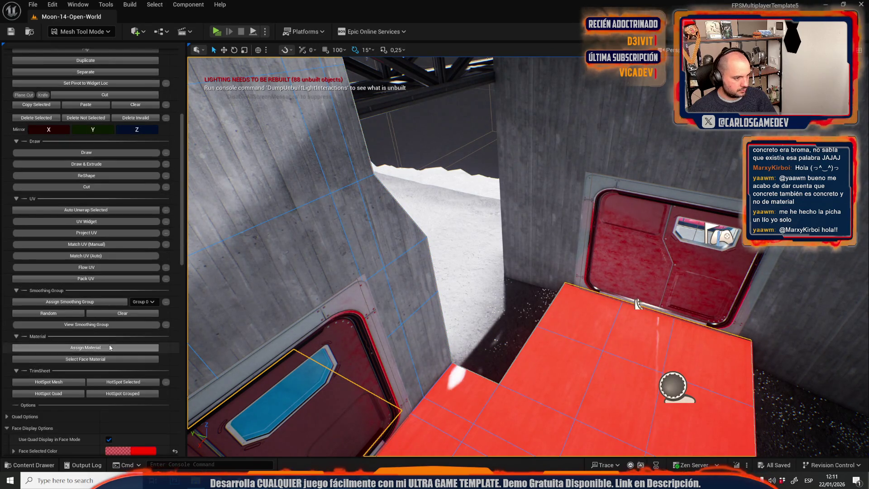
Step: Re-enter quad editing, select the top floor faces before the red doors, and frame them
{"action": "left_click", "coordinate": [82, 31]}
{"action": "left_click", "coordinate": [83, 59]}
{"action": "key", "text": "Escape"}
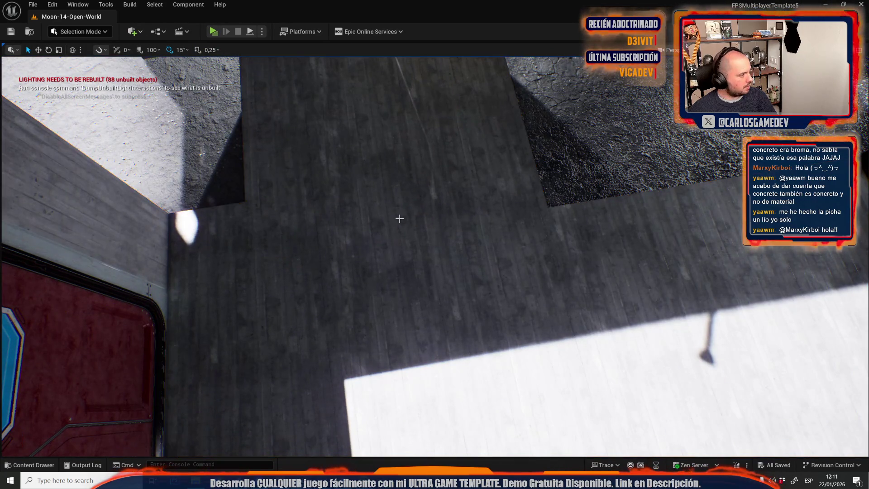
{"action": "left_click", "coordinate": [79, 31]}
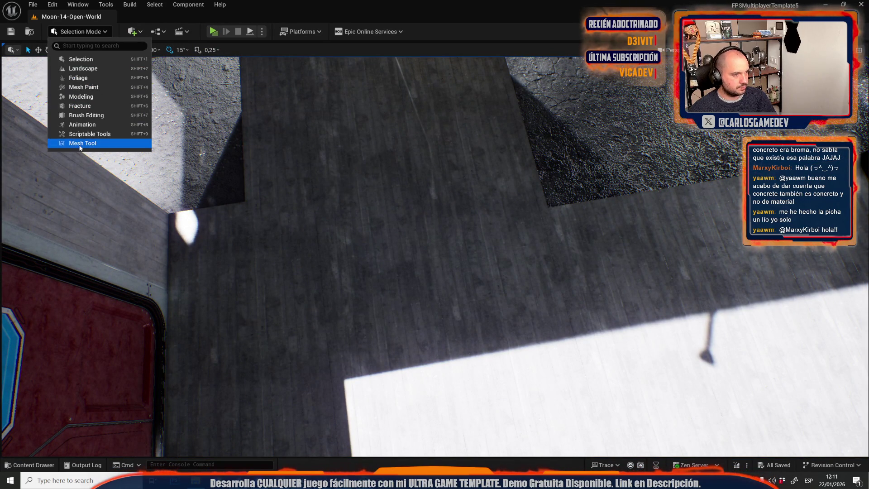
{"action": "left_click", "coordinate": [81, 142]}
{"action": "key", "text": "4"}
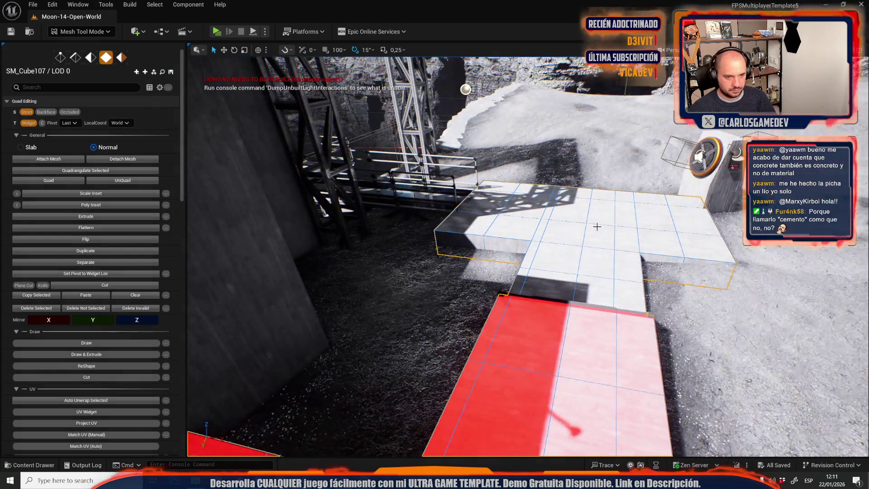
{"action": "left_click", "coordinate": [597, 226], "text": "shift"}
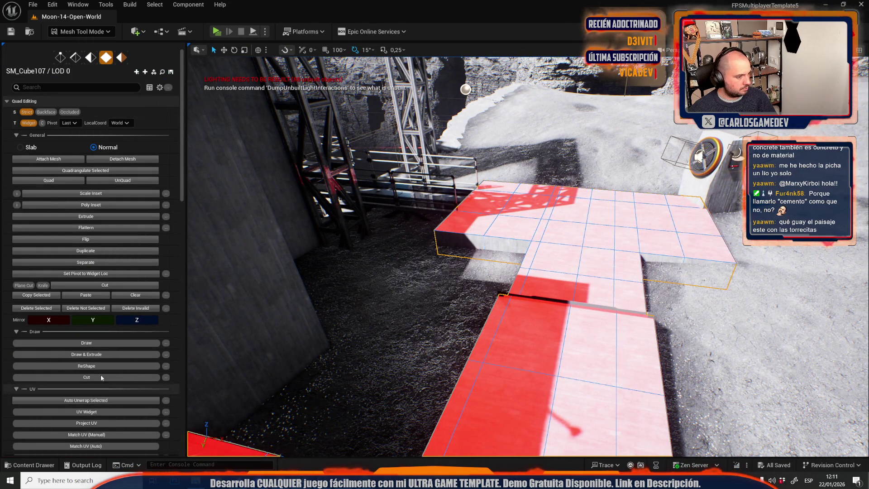
{"action": "scroll", "coordinate": [99, 388], "scroll_direction": "down", "scroll_amount": 4}
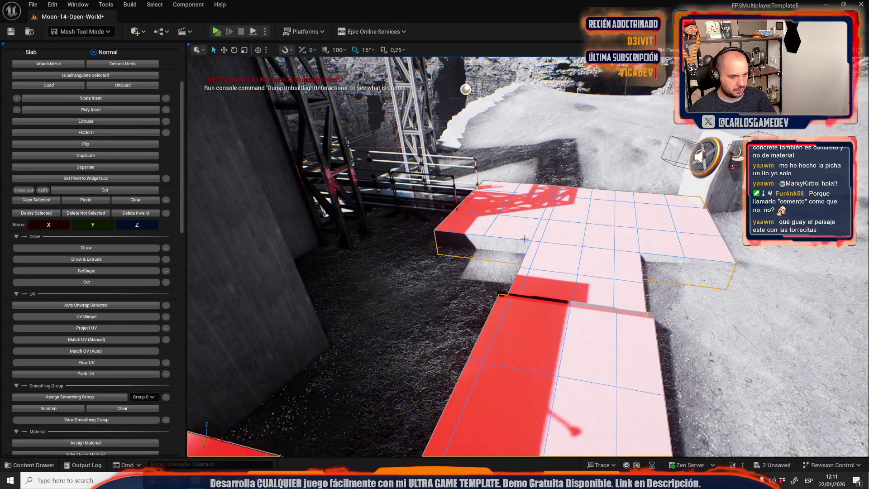
{"action": "key", "text": "f"}
{"action": "left_click", "coordinate": [73, 32]}
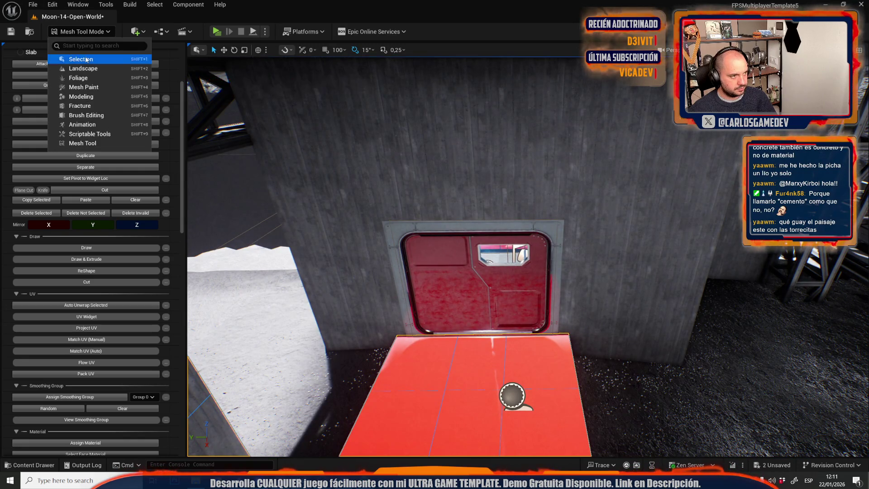
{"action": "left_click", "coordinate": [77, 59]}
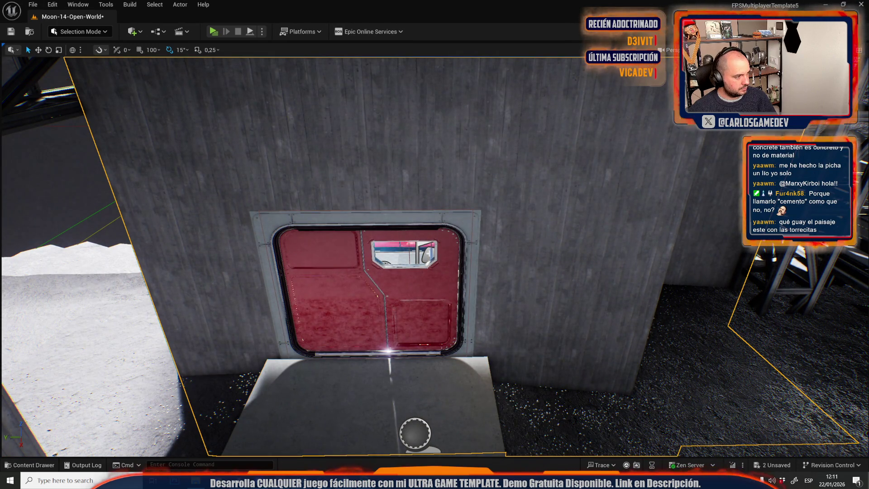
{"action": "mouse_move", "coordinate": [62, 272]}
{"action": "left_mouse_down"}
{"action": "mouse_move", "coordinate": [62, 253]}
{"action": "mouse_move", "coordinate": [62, 272]}
{"action": "mouse_move", "coordinate": [45, 268]}
{"action": "left_mouse_up"}
{"action": "left_click_drag", "start_coordinate": [507, 222], "coordinate": [507, 222]}
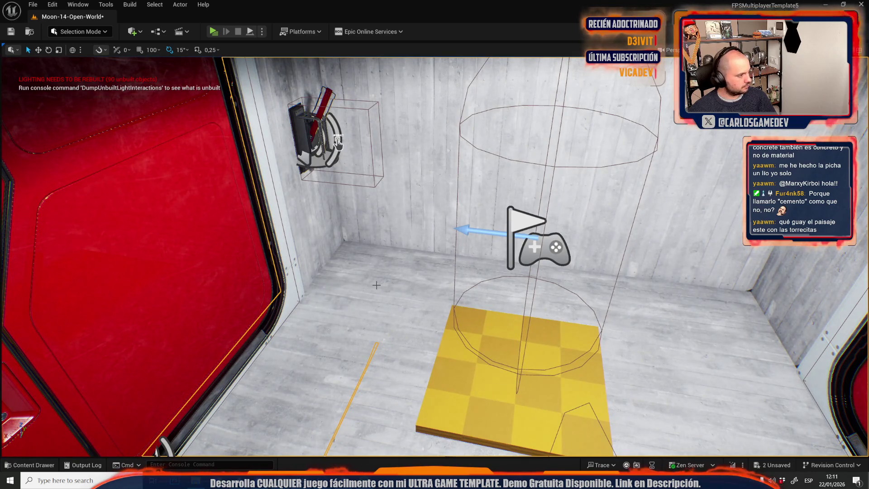
{"action": "left_click_drag", "start_coordinate": [376, 285], "coordinate": [376, 284]}
{"action": "left_click", "coordinate": [79, 31]}
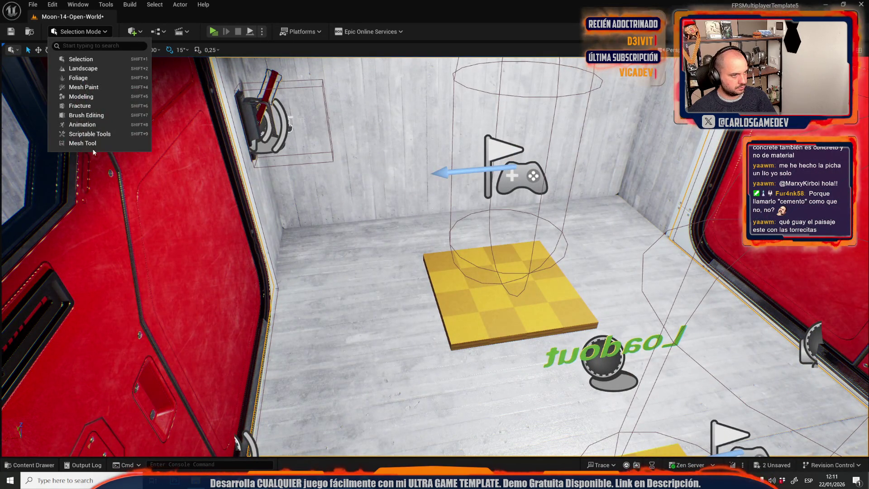
{"action": "left_click", "coordinate": [89, 144]}
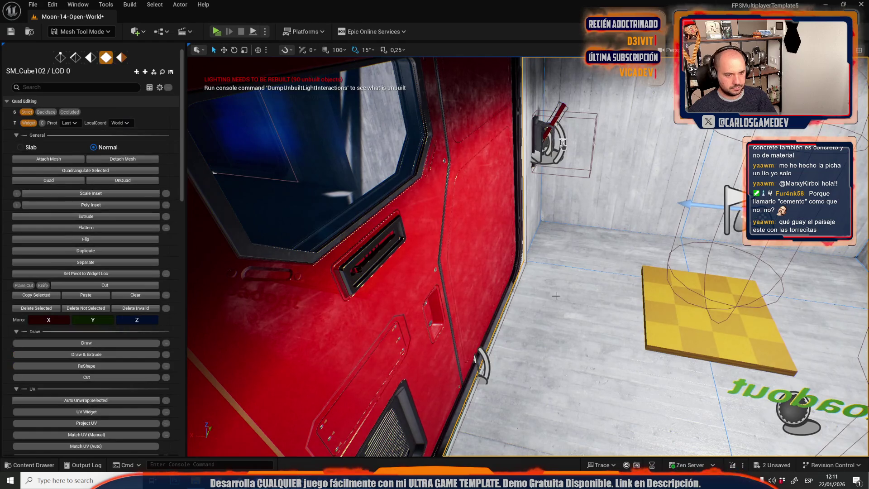
{"action": "left_click", "coordinate": [562, 301]}
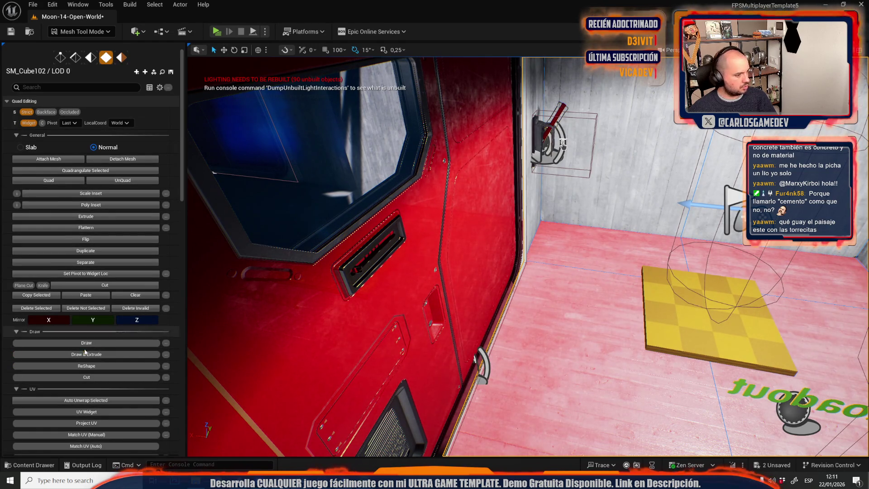
{"action": "scroll", "coordinate": [87, 409], "scroll_direction": "down", "scroll_amount": 5}
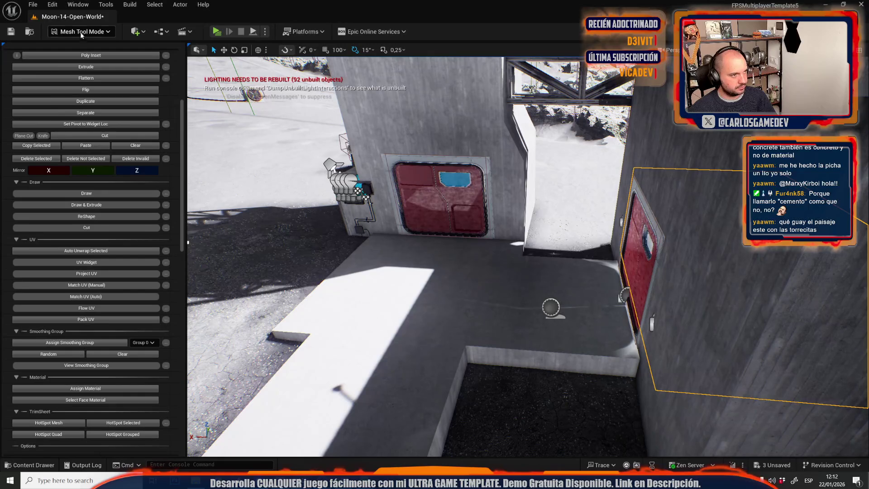
{"action": "left_click", "coordinate": [79, 32]}
{"action": "left_click", "coordinate": [91, 53]}
{"action": "key", "text": "f"}
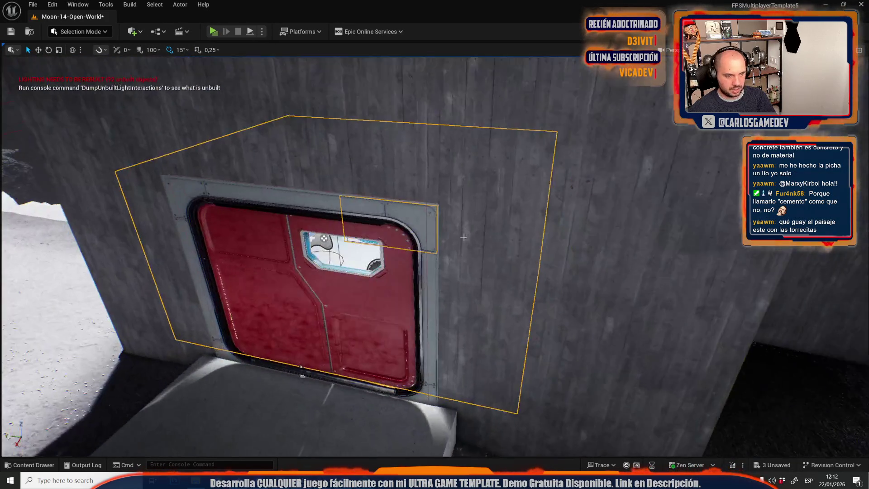
{"action": "left_click", "coordinate": [442, 224]}
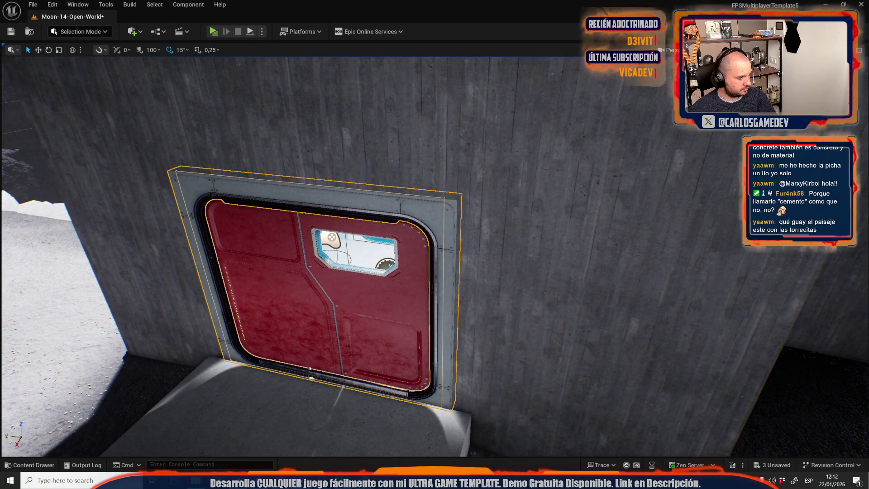
{"action": "mouse_move", "coordinate": [311, 377]}
{"action": "left_mouse_down"}
{"action": "mouse_move", "coordinate": [312, 385]}
{"action": "mouse_move", "coordinate": [253, 385]}
{"action": "mouse_move", "coordinate": [235, 376]}
{"action": "mouse_move", "coordinate": [236, 344]}
{"action": "left_mouse_up"}
{"action": "key", "text": "f"}
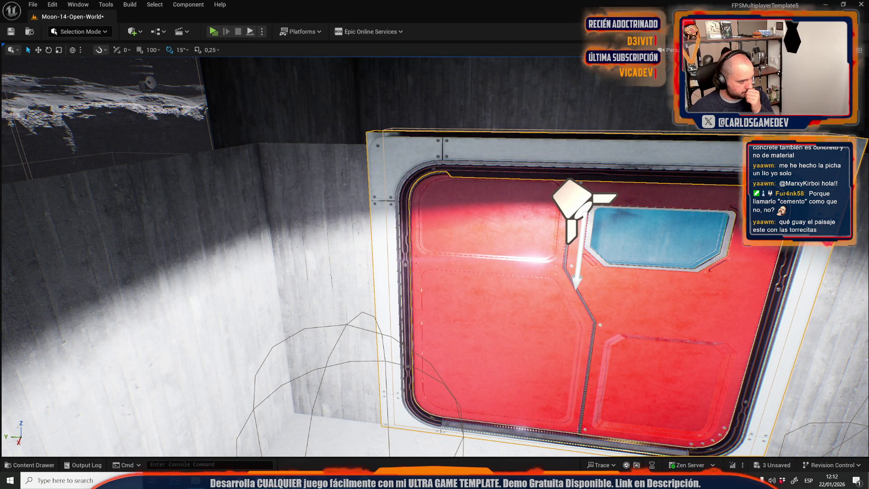
{"action": "mouse_move", "coordinate": [435, 244]}
{"action": "left_mouse_down"}
{"action": "mouse_move", "coordinate": [498, 254]}
{"action": "mouse_move", "coordinate": [409, 277]}
{"action": "left_mouse_up"}
{"action": "left_click", "coordinate": [345, 255]}
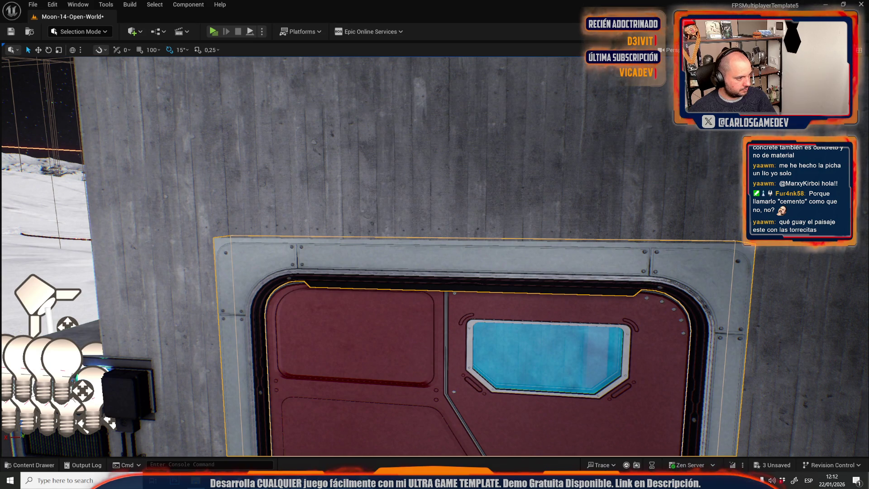
{"action": "mouse_move", "coordinate": [434, 244]}
{"action": "left_mouse_down"}
{"action": "mouse_move", "coordinate": [453, 262]}
{"action": "mouse_move", "coordinate": [408, 271]}
{"action": "mouse_move", "coordinate": [317, 227]}
{"action": "left_mouse_up"}
{"action": "left_click", "coordinate": [456, 168]}
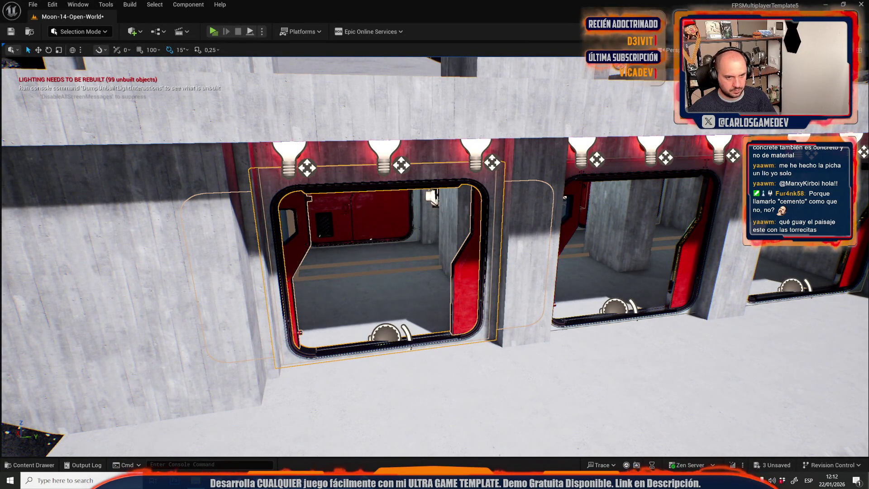
{"action": "left_click", "coordinate": [565, 249]}
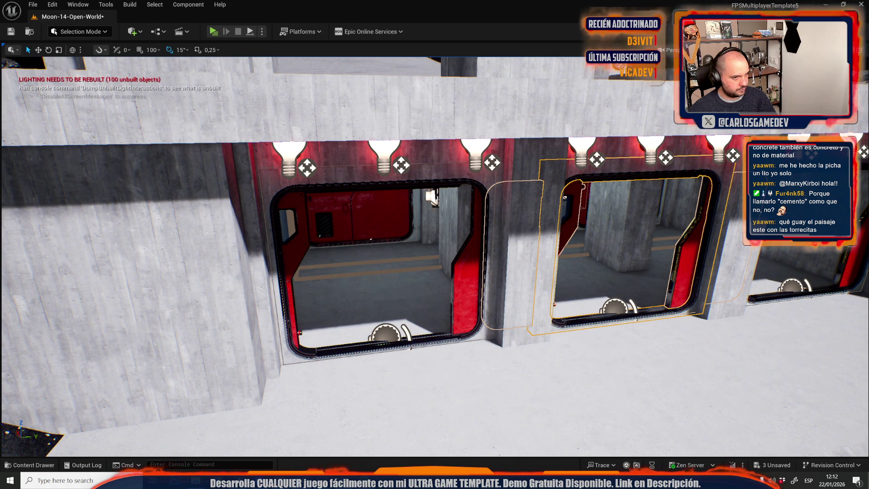
{"action": "scroll", "coordinate": [458, 228], "scroll_direction": "up", "scroll_amount": 5}
{"action": "left_click", "coordinate": [458, 227]}
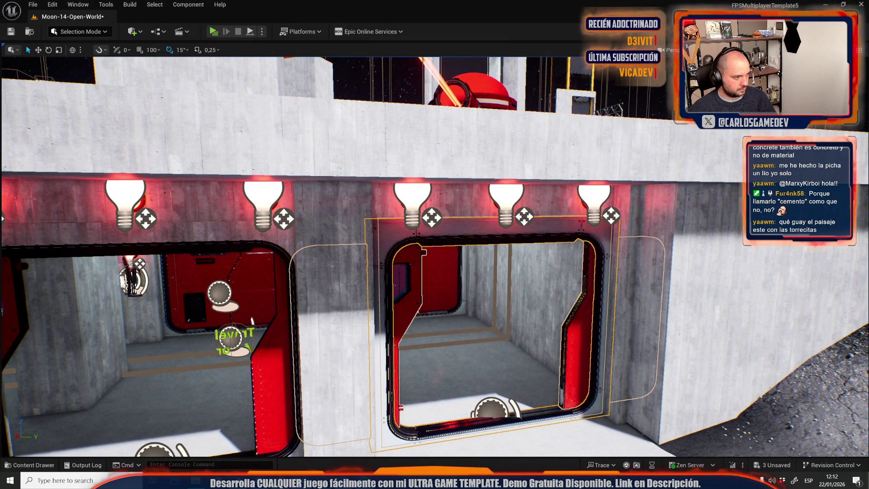
{"action": "scroll", "coordinate": [253, 321], "scroll_direction": "up", "scroll_amount": 5}
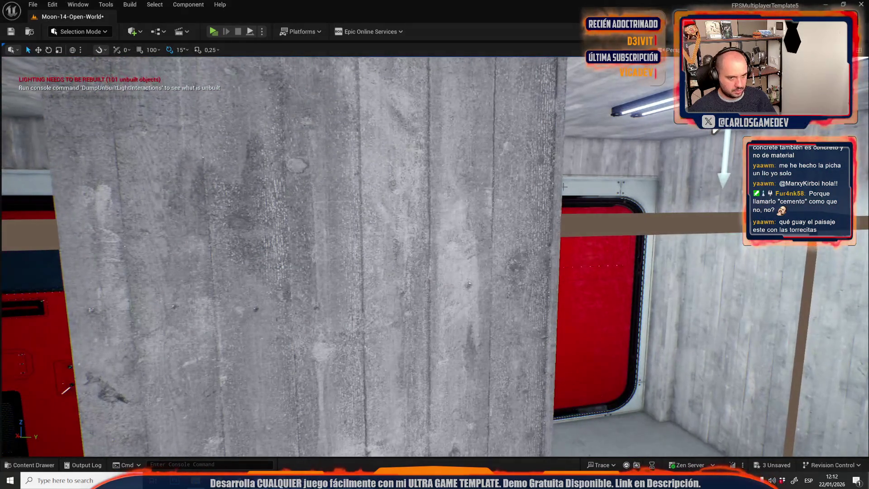
{"action": "left_click", "coordinate": [574, 186]}
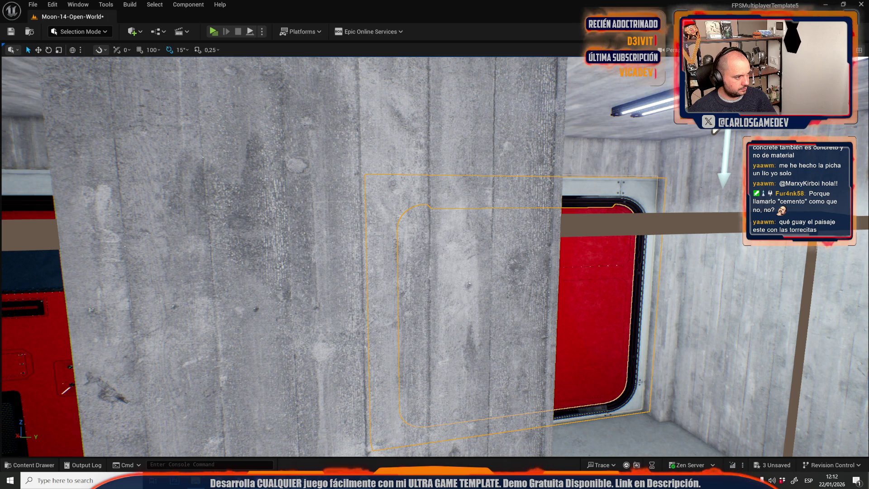
{"action": "scroll", "coordinate": [820, 428], "scroll_direction": "down", "scroll_amount": 5}
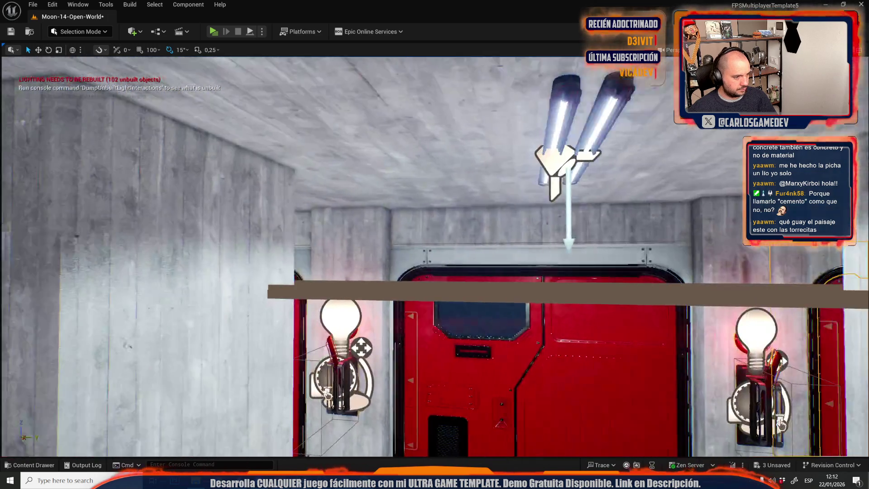
{"action": "key", "text": "ctrl+z"}
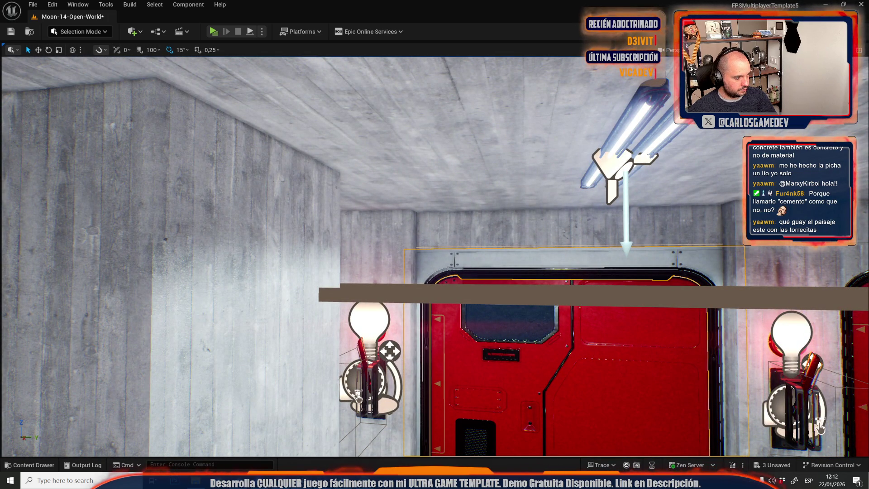
{"action": "key", "text": "ctrl+z"}
{"action": "left_click_drag", "start_coordinate": [820, 428], "coordinate": [734, 353]}
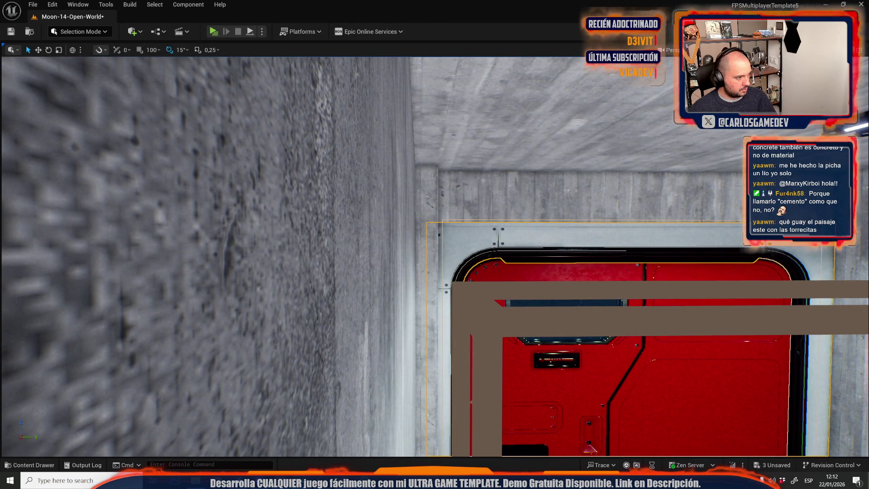
{"action": "scroll", "coordinate": [681, 252], "scroll_direction": "down", "scroll_amount": 10}
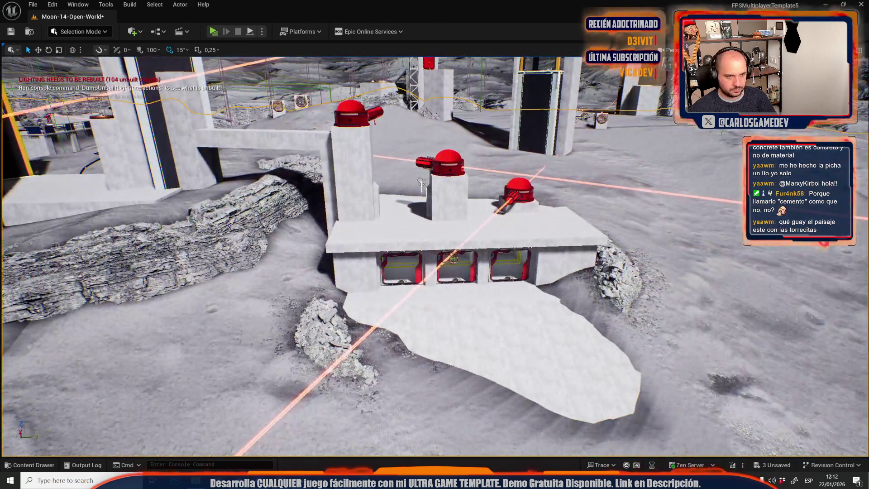
{"action": "left_click_drag", "start_coordinate": [681, 252], "coordinate": [652, 262]}
Step: Select the red bunker door and undo its last Edit Static Mesh change with Ctrl+Z
{"action": "key", "text": "f"}
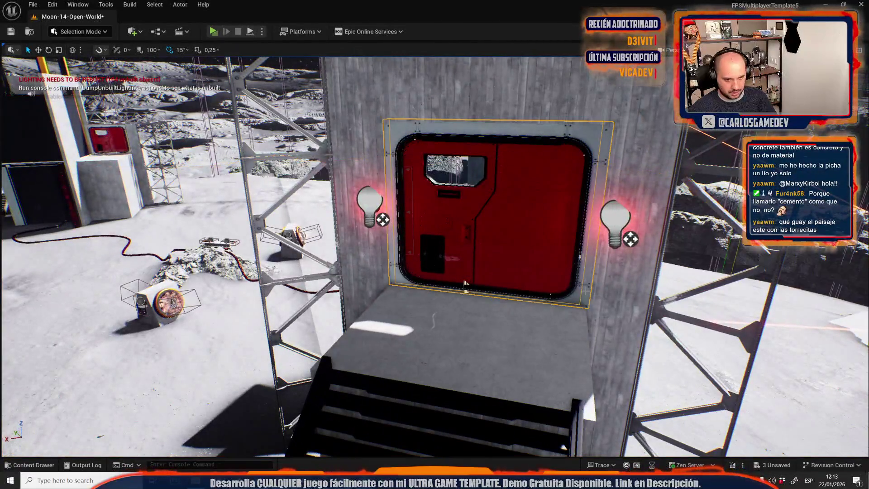
{"action": "left_click", "coordinate": [465, 284]}
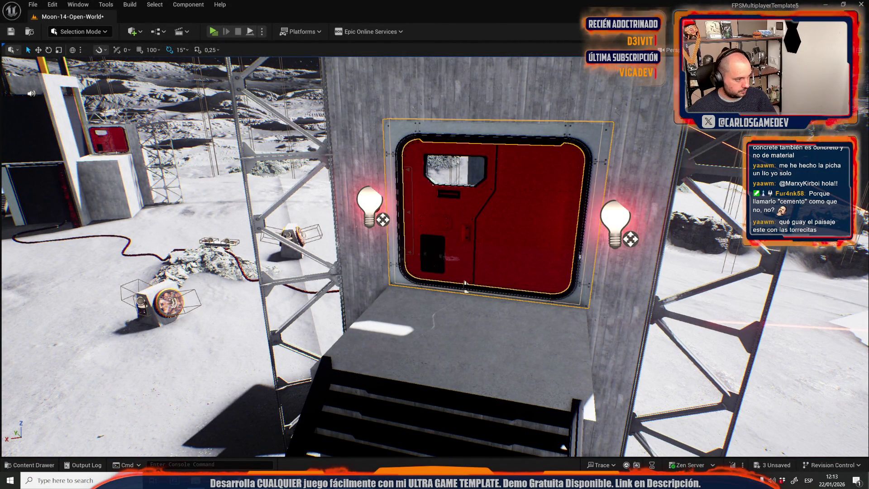
{"action": "key", "text": "Escape"}
{"action": "key", "text": "g"}
{"action": "mouse_move", "coordinate": [465, 284]}
{"action": "left_mouse_down"}
{"action": "mouse_move", "coordinate": [393, 285]}
{"action": "mouse_move", "coordinate": [555, 301]}
{"action": "left_mouse_up"}
{"action": "left_click", "coordinate": [546, 299]}
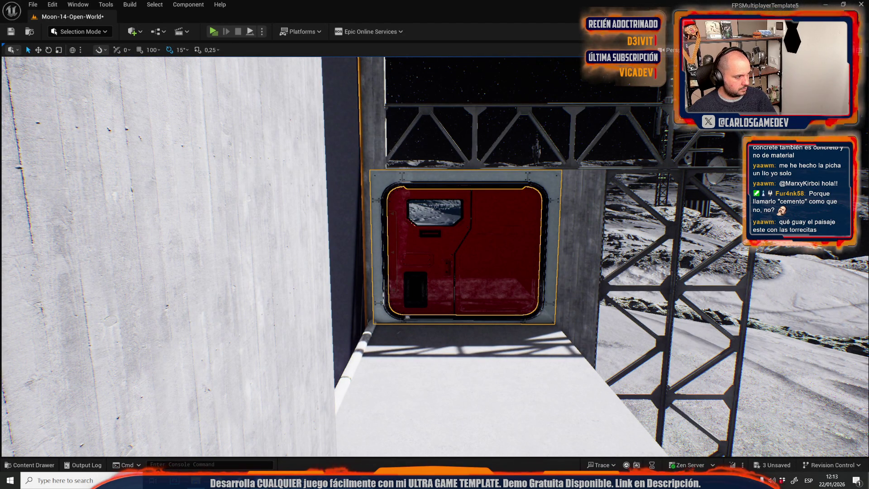
{"action": "key", "text": "ctrl+z"}
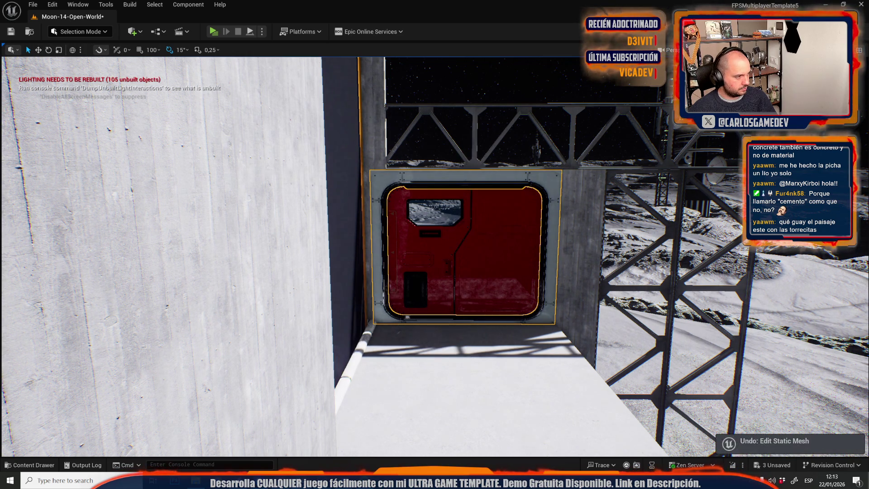
{"action": "left_click_drag", "start_coordinate": [275, 266], "coordinate": [274, 267]}
{"action": "key", "text": "ctrl+space"}
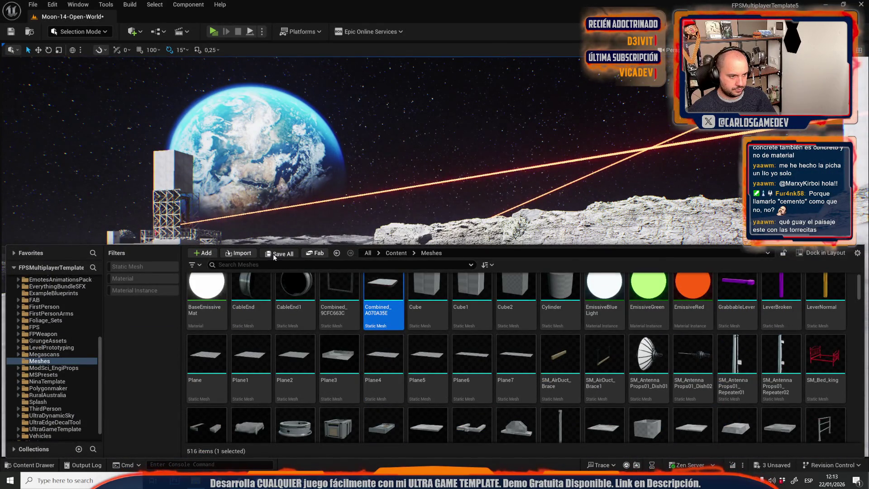
Step: Save All, keeping the Moon-14-Open-World level and both changed meshes
{"action": "key", "text": "ctrl+shift+s"}
{"action": "left_click", "coordinate": [501, 335]}
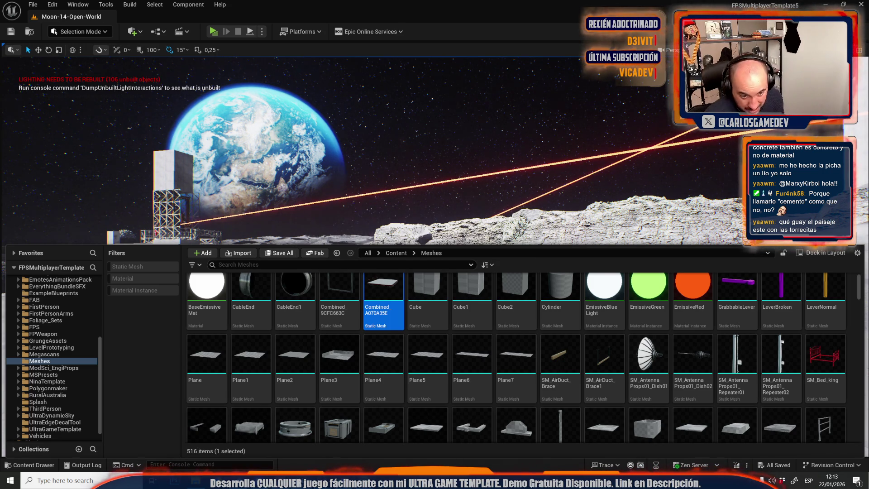
{"action": "key", "text": "1"}
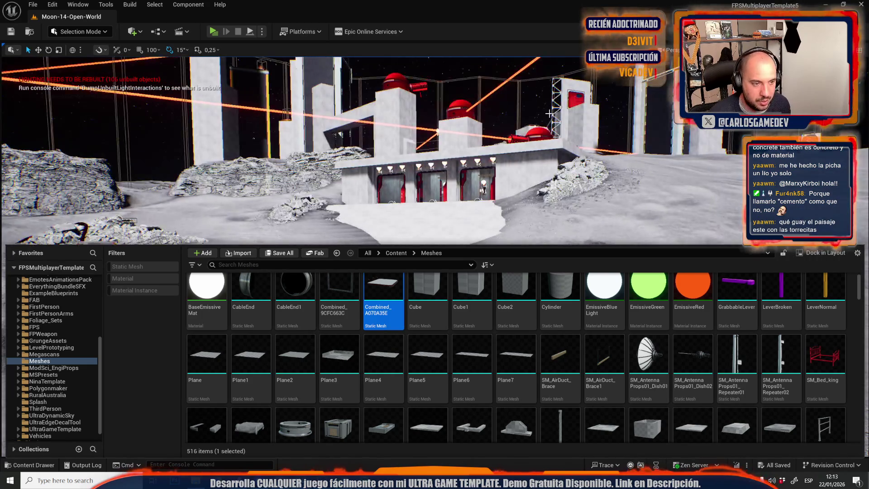
{"action": "key", "text": "2"}
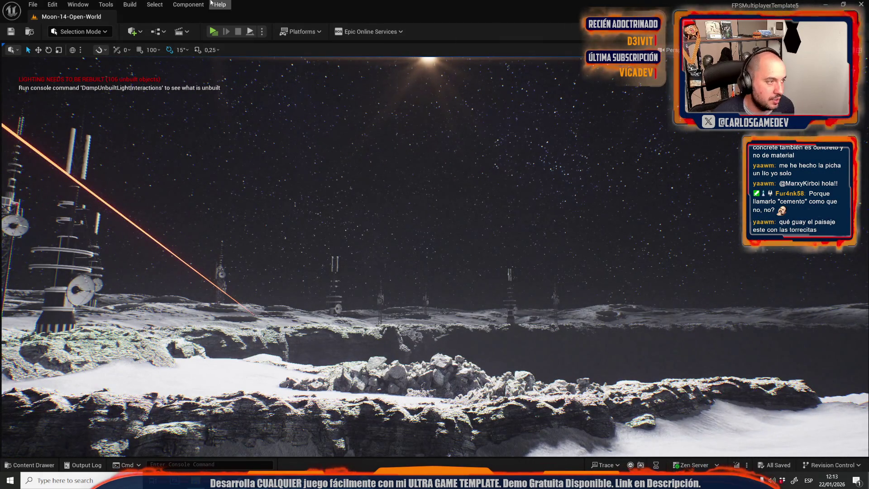
Step: Bake Moon-14-Open-World's lighting with GPU Lightmass, Realtime Viewport off, until the build completes
{"action": "left_click", "coordinate": [130, 5]}
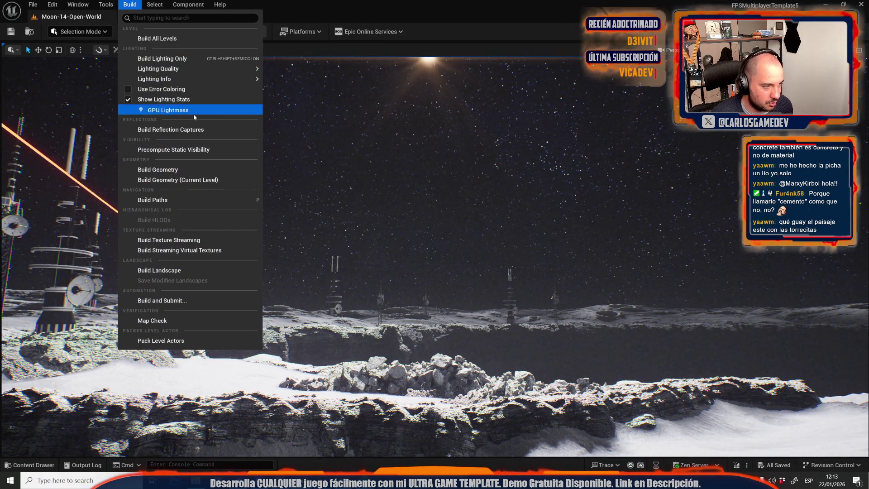
{"action": "left_click", "coordinate": [194, 112]}
{"action": "left_click", "coordinate": [101, 371]}
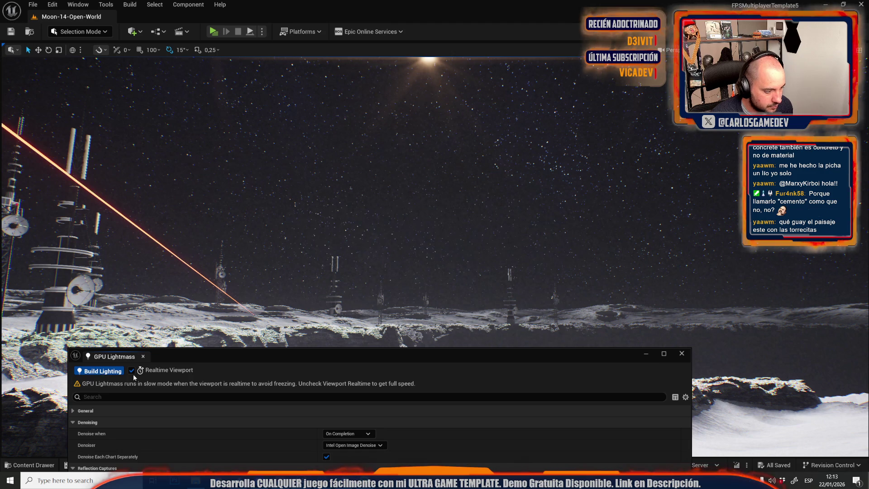
{"action": "left_click", "coordinate": [132, 370]}
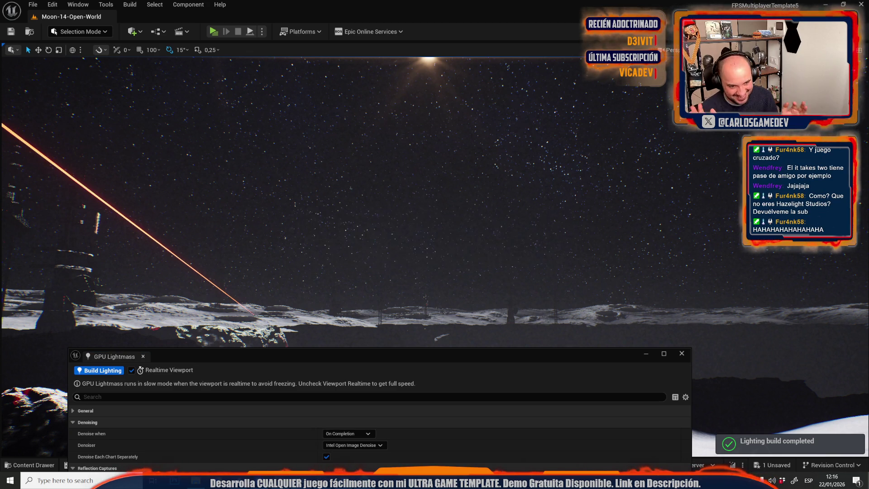
{"action": "mouse_move", "coordinate": [352, 157]}
{"action": "left_mouse_down"}
{"action": "mouse_move", "coordinate": [403, 246]}
{"action": "mouse_move", "coordinate": [395, 192]}
{"action": "mouse_move", "coordinate": [421, 183]}
{"action": "mouse_move", "coordinate": [428, 195]}
{"action": "mouse_move", "coordinate": [412, 190]}
{"action": "left_mouse_up"}
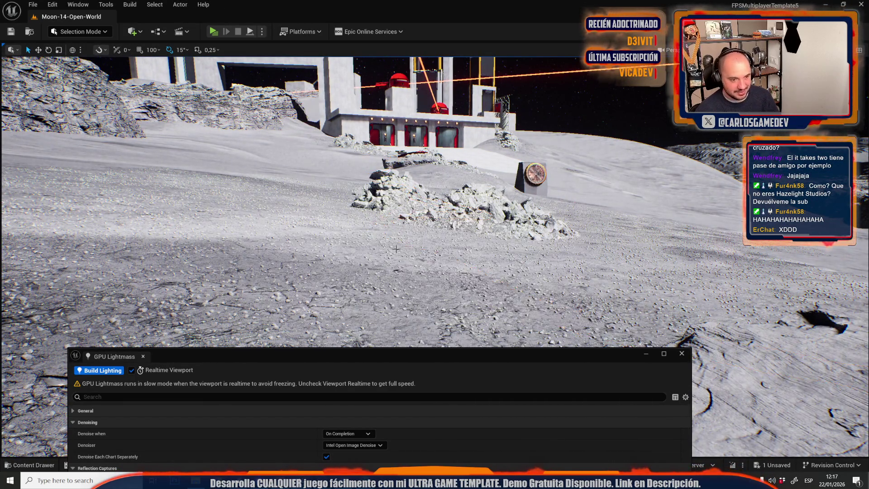
{"action": "left_click_drag", "start_coordinate": [396, 249], "coordinate": [393, 261]}
{"action": "key", "text": "ctrl+space"}
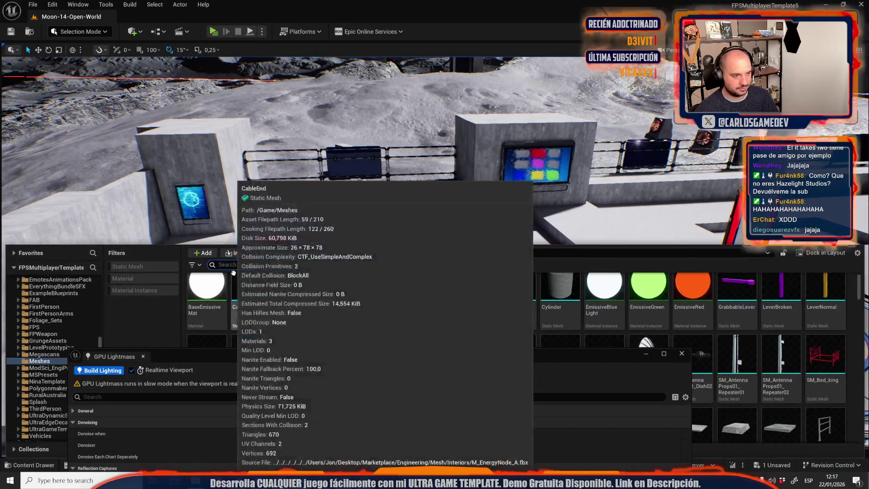
{"action": "left_click", "coordinate": [281, 256]}
{"action": "left_click", "coordinate": [491, 334]}
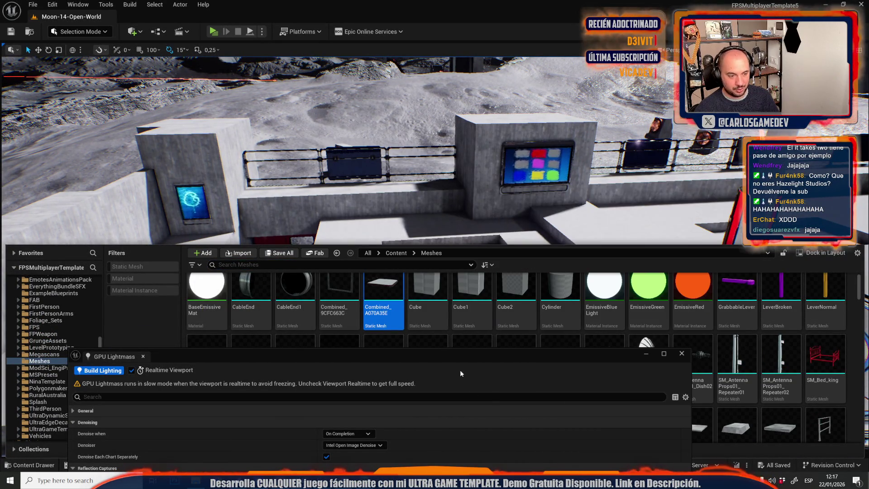
{"action": "left_click_drag", "start_coordinate": [378, 173], "coordinate": [378, 173]}
{"action": "left_click_drag", "start_coordinate": [314, 165], "coordinate": [314, 164]}
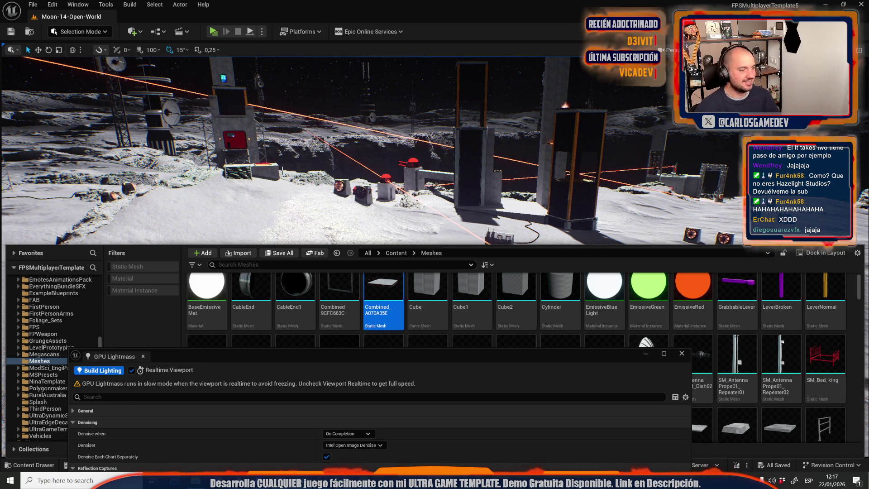
{"action": "key", "text": "1"}
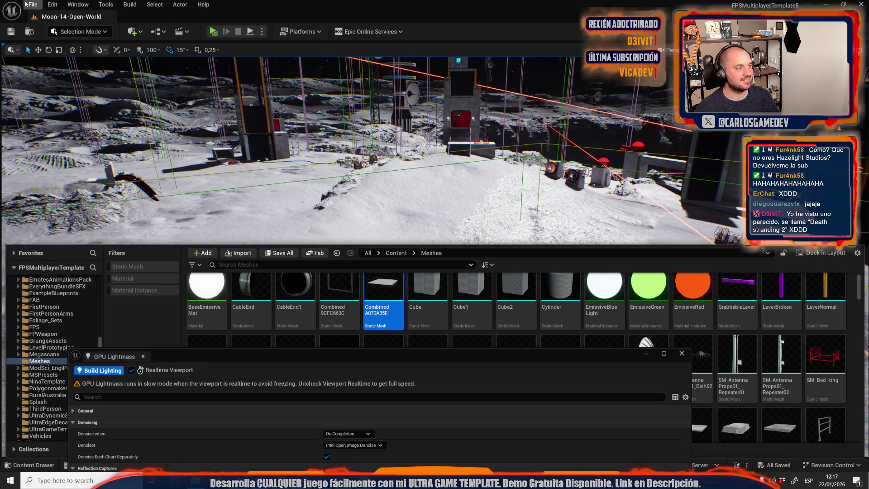
Step: Open the Moon-16-Servers map from the _Moon/Maps folder and orbit to the rocket-shaped mesh
{"action": "left_click", "coordinate": [33, 5]}
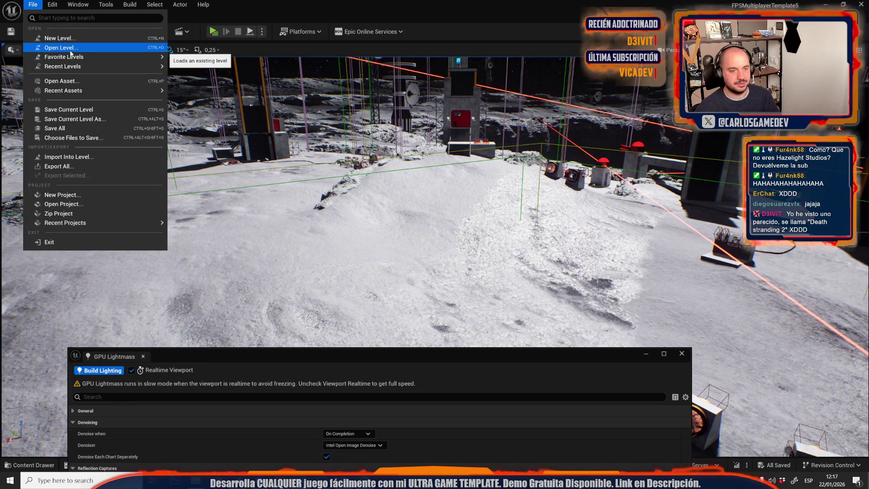
{"action": "left_click", "coordinate": [71, 48]}
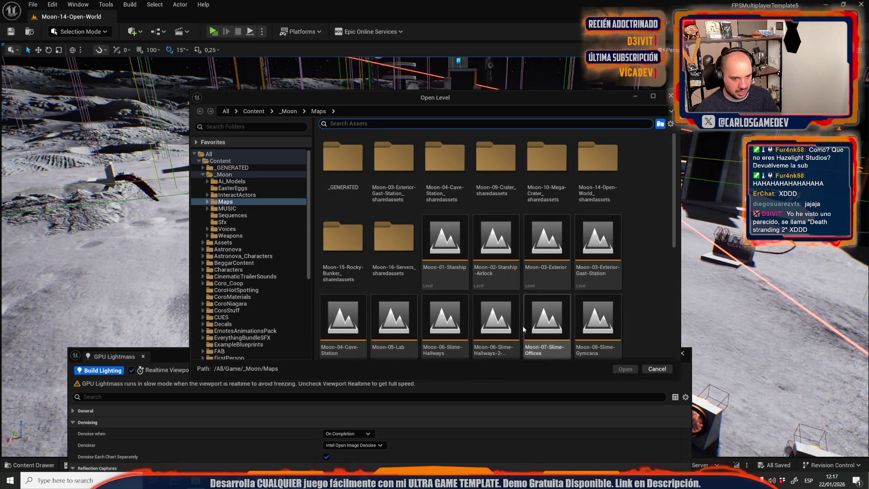
{"action": "scroll", "coordinate": [551, 322], "scroll_direction": "down", "scroll_amount": 3}
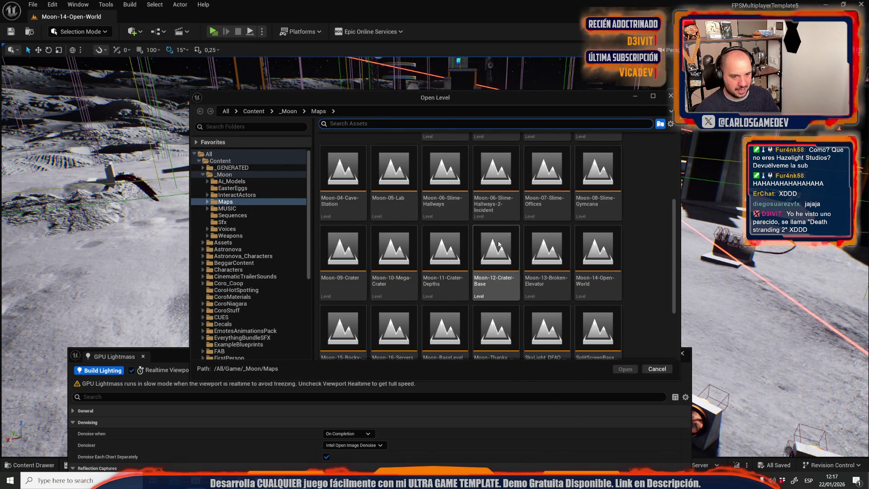
{"action": "scroll", "coordinate": [414, 304], "scroll_direction": "down", "scroll_amount": 1}
{"action": "left_click", "coordinate": [406, 312]}
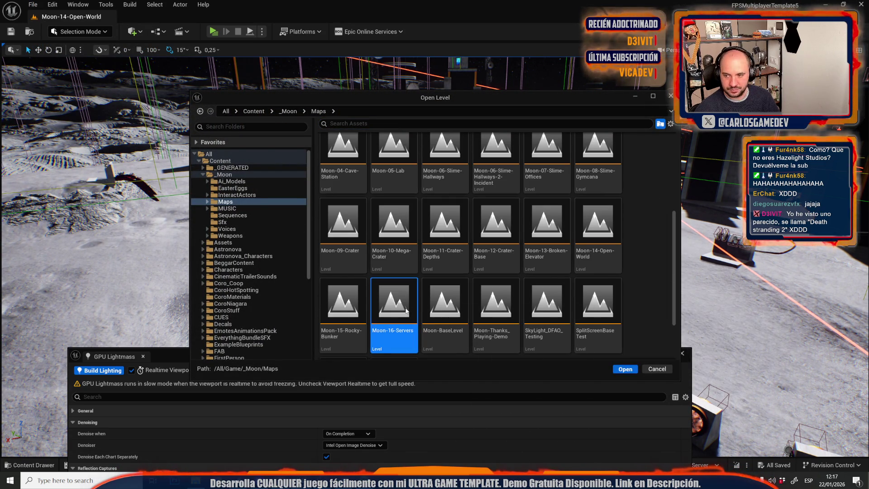
{"action": "double_click", "coordinate": [406, 312]}
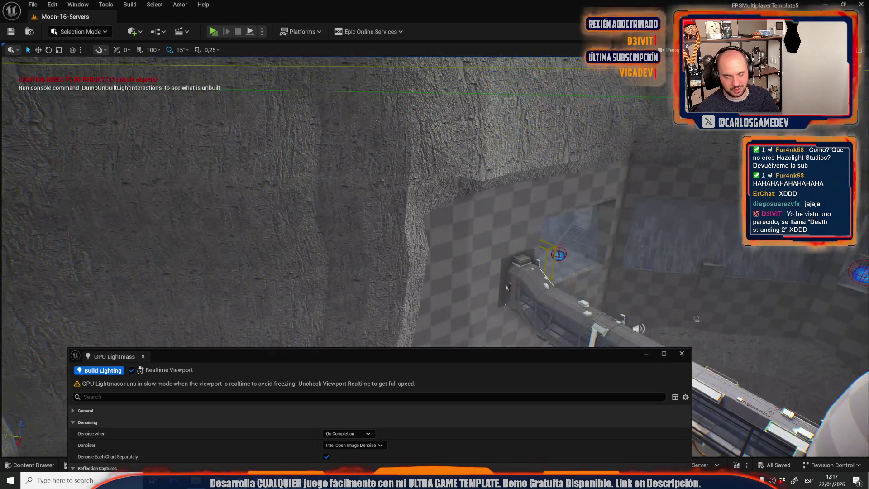
{"action": "left_click_drag", "start_coordinate": [471, 264], "coordinate": [272, 181]}
Step: Undo the accidental move of the cliff mesh with Ctrl+Z
{"action": "left_click", "coordinate": [180, 4]}
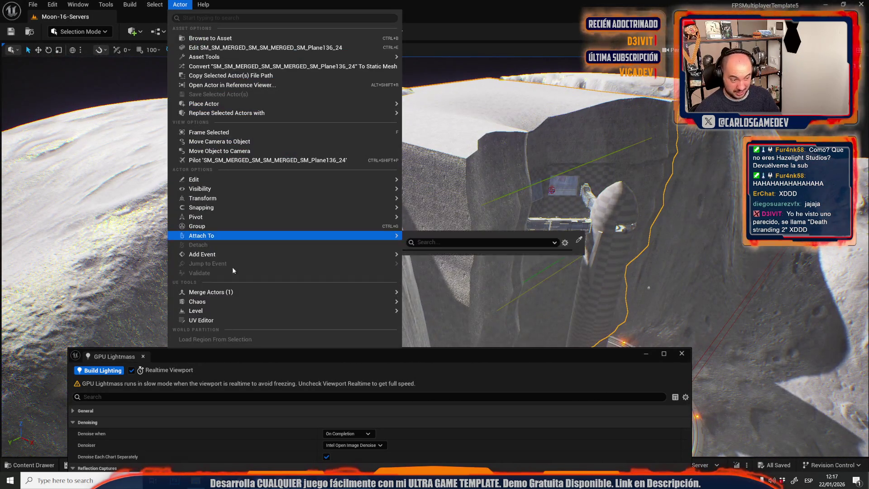
{"action": "left_click", "coordinate": [201, 319]}
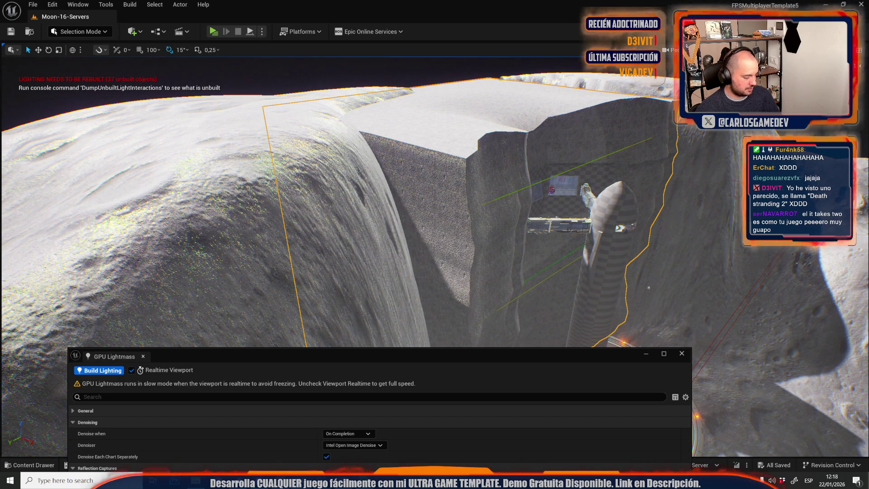
{"action": "key", "text": "ctrl+z"}
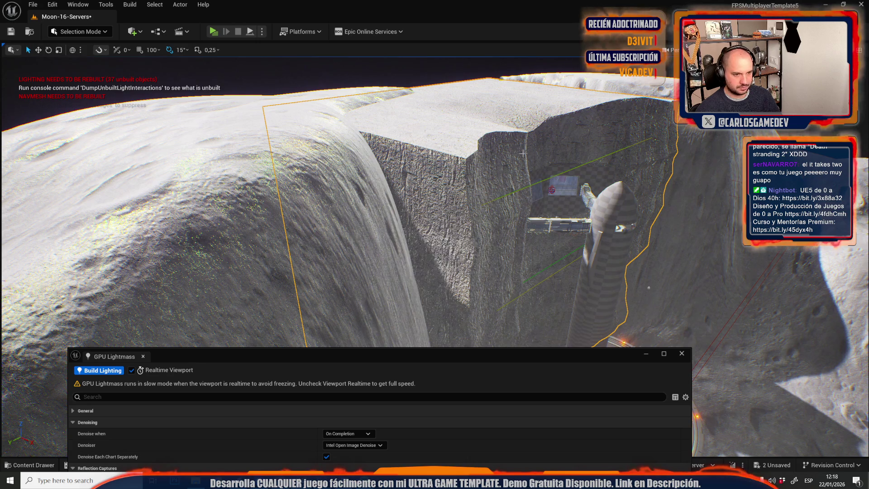
{"action": "key", "text": "w"}
{"action": "key", "text": "s"}
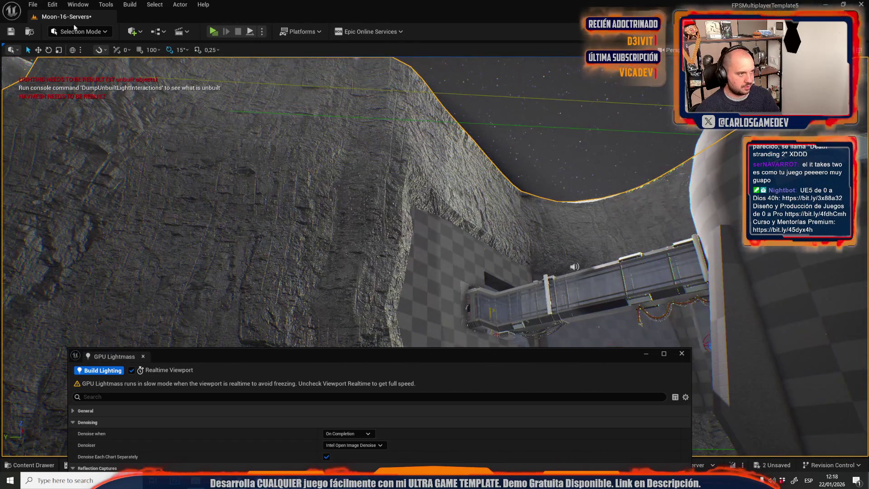
Step: Bring up the Save Content dialog for the Moon-16-Servers map and merged SM_SM_MERGED mesh
{"action": "left_click", "coordinate": [80, 31]}
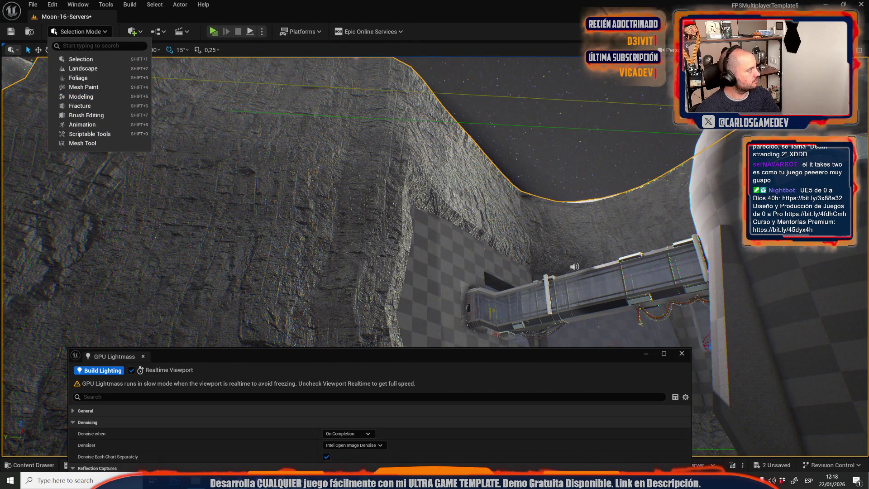
{"action": "key", "text": "Escape"}
{"action": "left_click_drag", "start_coordinate": [149, 69], "coordinate": [280, 227]}
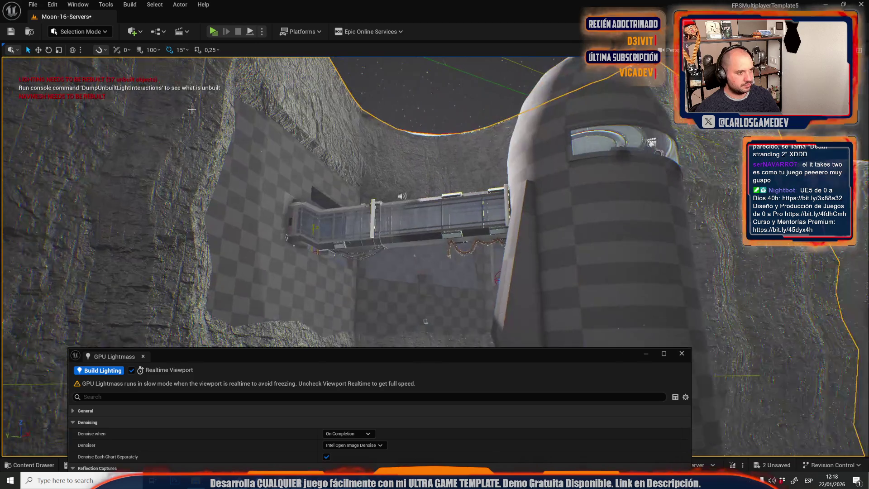
{"action": "key", "text": "ctrl+space"}
{"action": "left_click", "coordinate": [287, 255]}
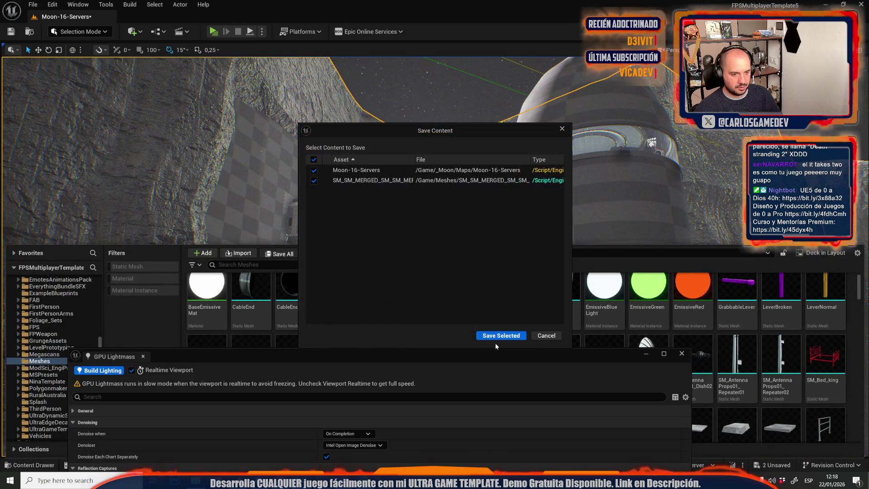
Step: Save the level and merged mesh, then open Modeling Mode's Attribs > Normals tool
{"action": "left_click", "coordinate": [515, 335]}
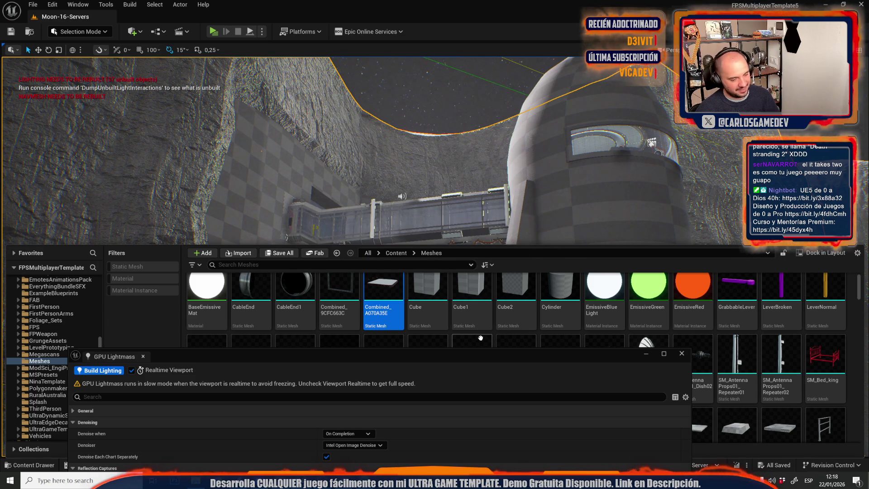
{"action": "left_click", "coordinate": [73, 30]}
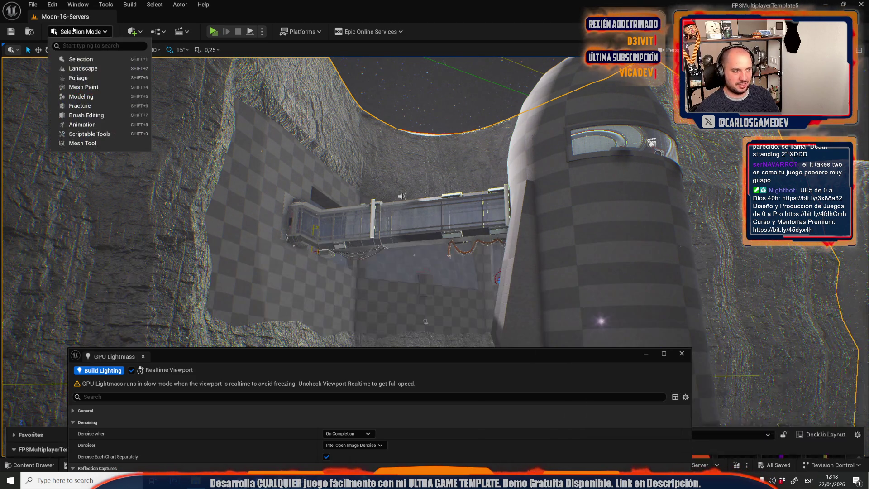
{"action": "left_click", "coordinate": [68, 100]}
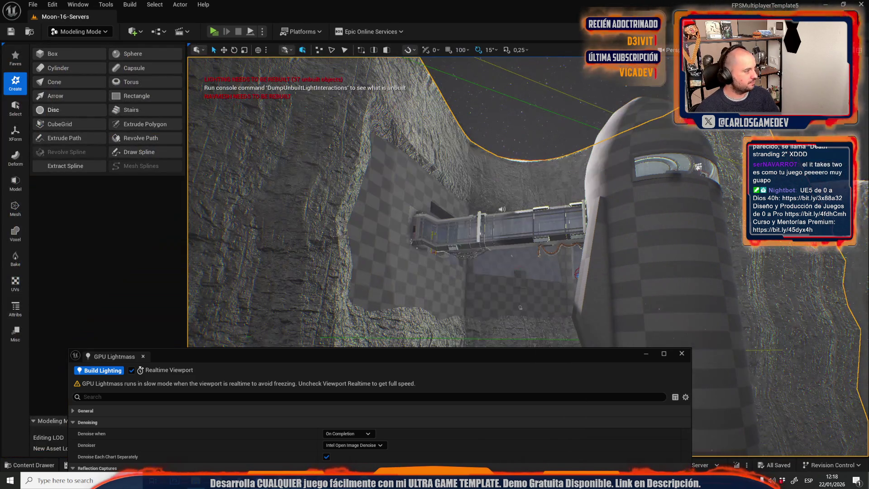
{"action": "left_click", "coordinate": [15, 308]}
{"action": "left_click", "coordinate": [56, 68]}
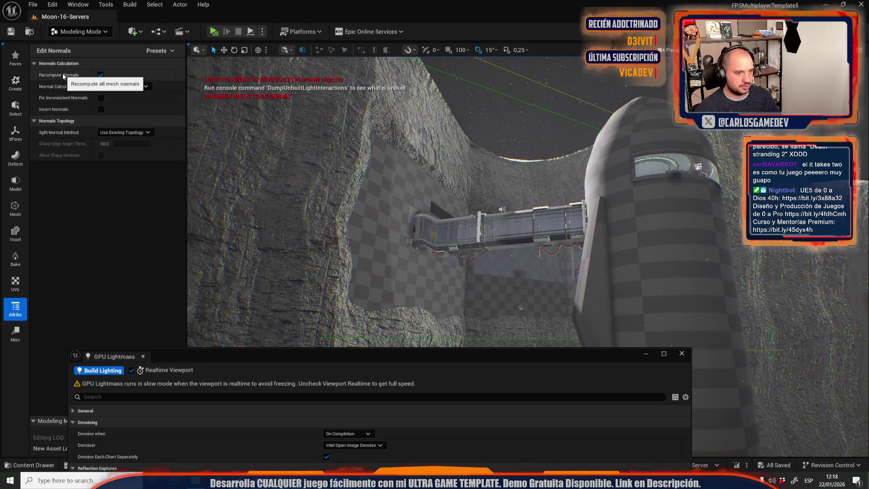
Step: Recompute cliff normals with Area Angle Weighting and Face Normal Threshold splitting, then accept
{"action": "left_click_drag", "start_coordinate": [256, 360], "coordinate": [550, 167]}
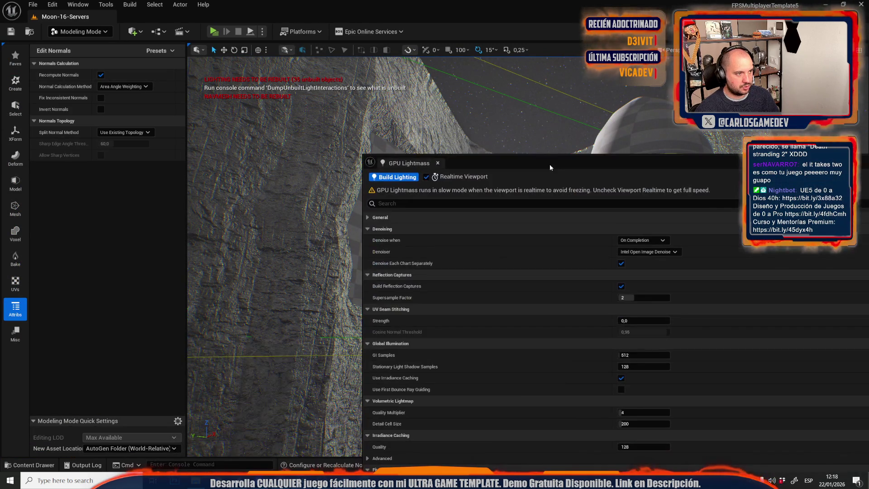
{"action": "left_click", "coordinate": [131, 87]}
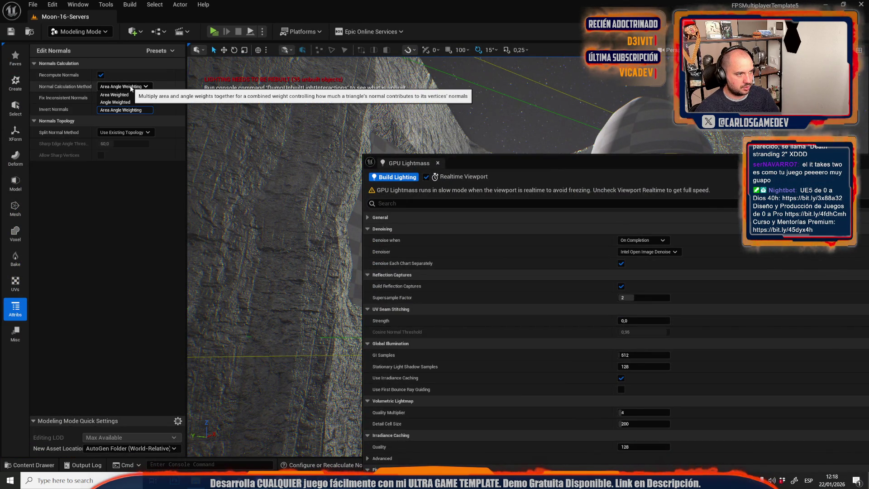
{"action": "left_click", "coordinate": [115, 102]}
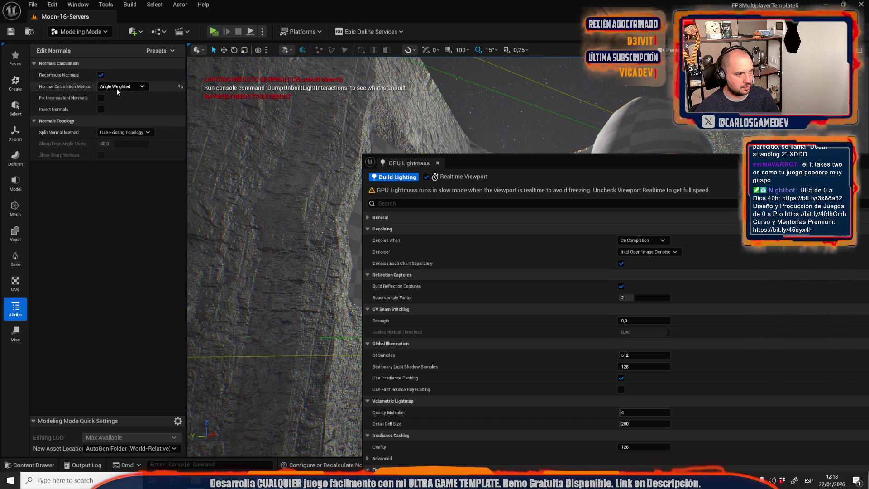
{"action": "left_click", "coordinate": [137, 89]}
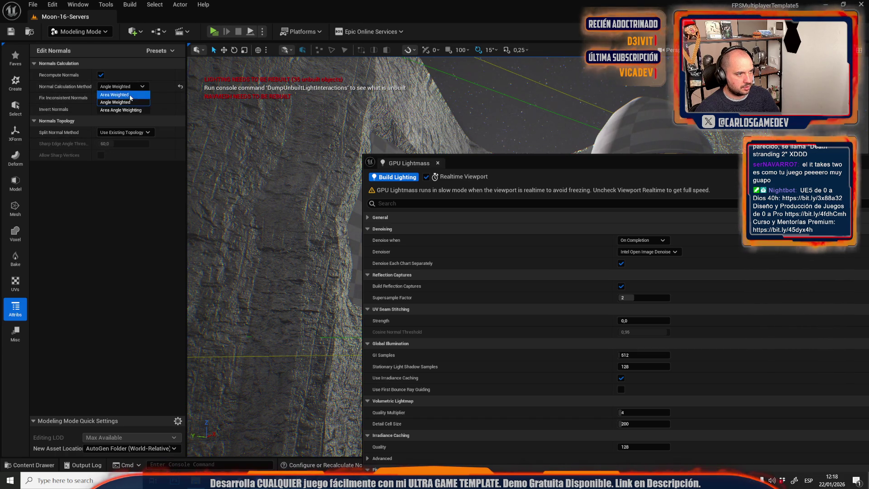
{"action": "left_click", "coordinate": [120, 110]}
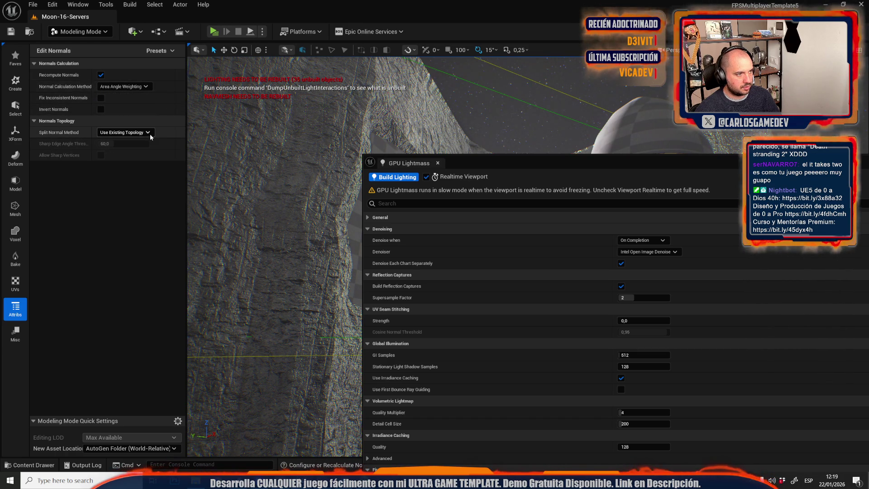
{"action": "left_click", "coordinate": [132, 133]}
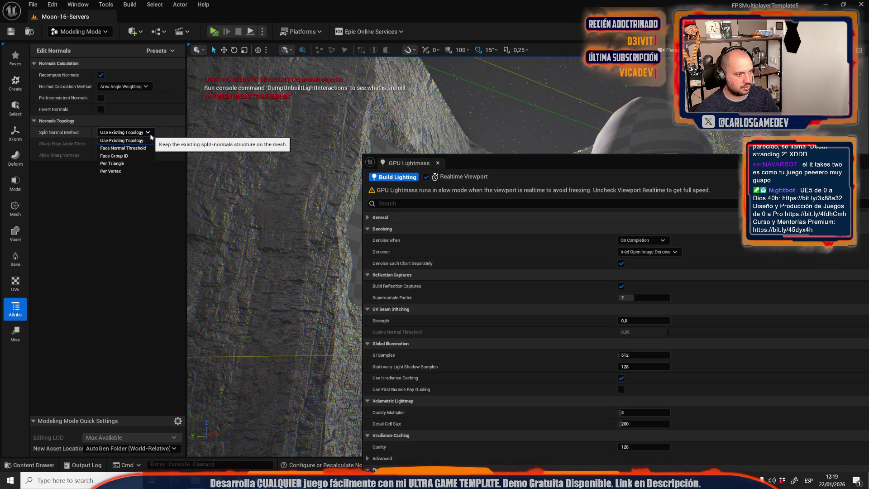
{"action": "left_click", "coordinate": [123, 148]}
{"action": "mouse_move", "coordinate": [512, 155]}
{"action": "left_mouse_down"}
{"action": "mouse_move", "coordinate": [480, 159]}
{"action": "mouse_move", "coordinate": [512, 155]}
{"action": "mouse_move", "coordinate": [590, 179]}
{"action": "mouse_move", "coordinate": [732, 445]}
{"action": "left_mouse_up"}
{"action": "left_click", "coordinate": [536, 442]}
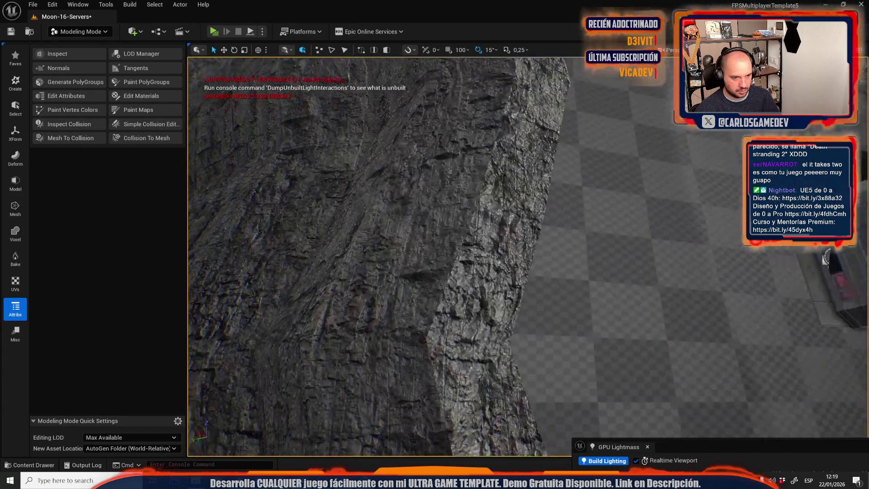
Step: Re-edit the cliff mesh normals using Face Group ID splitting and accept
{"action": "left_click_drag", "start_coordinate": [453, 389], "coordinate": [456, 395]}
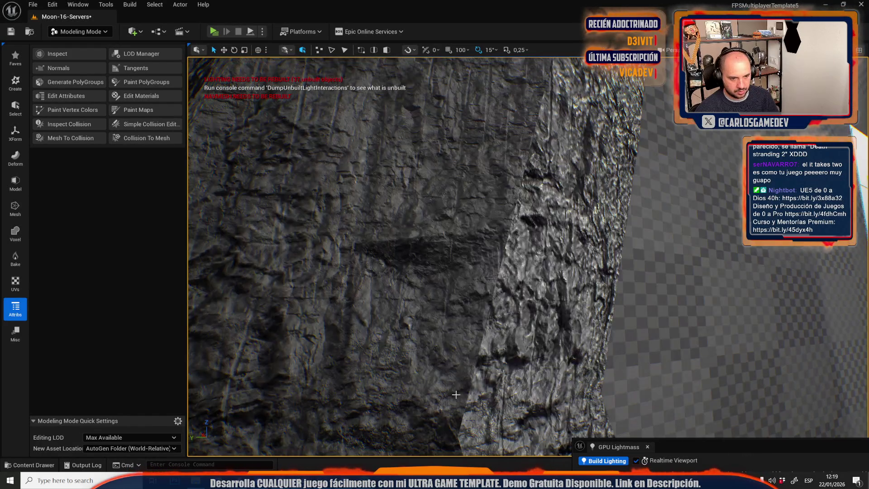
{"action": "left_click", "coordinate": [61, 68]}
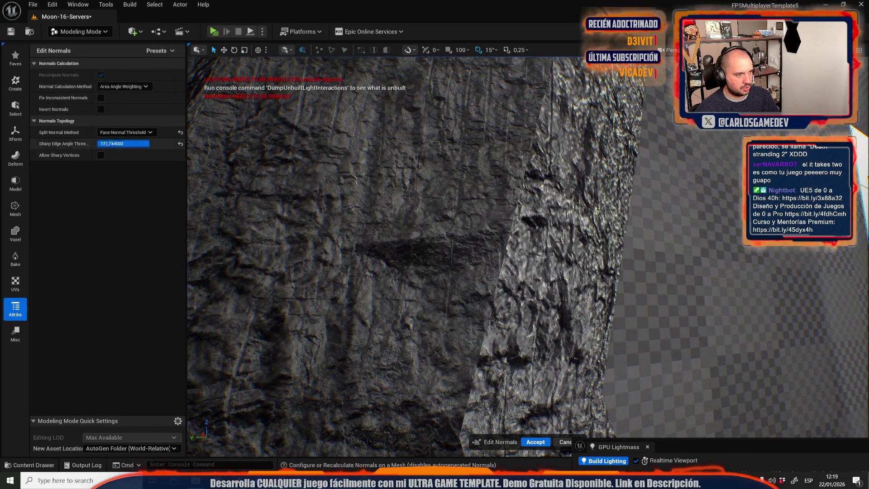
{"action": "left_click", "coordinate": [137, 133]}
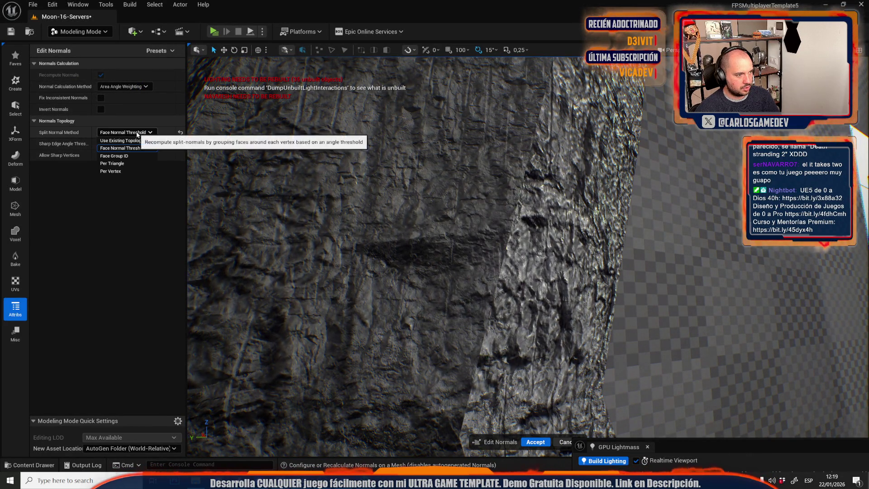
{"action": "left_click", "coordinate": [129, 156]}
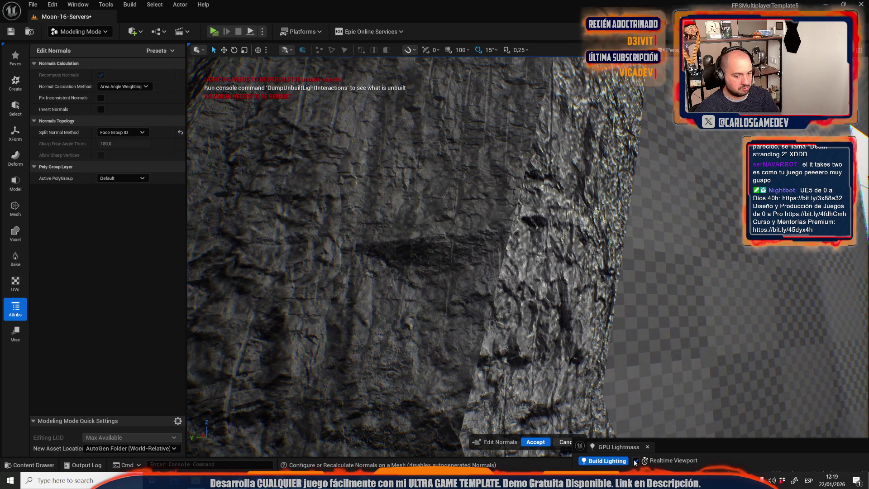
{"action": "left_click", "coordinate": [565, 443]}
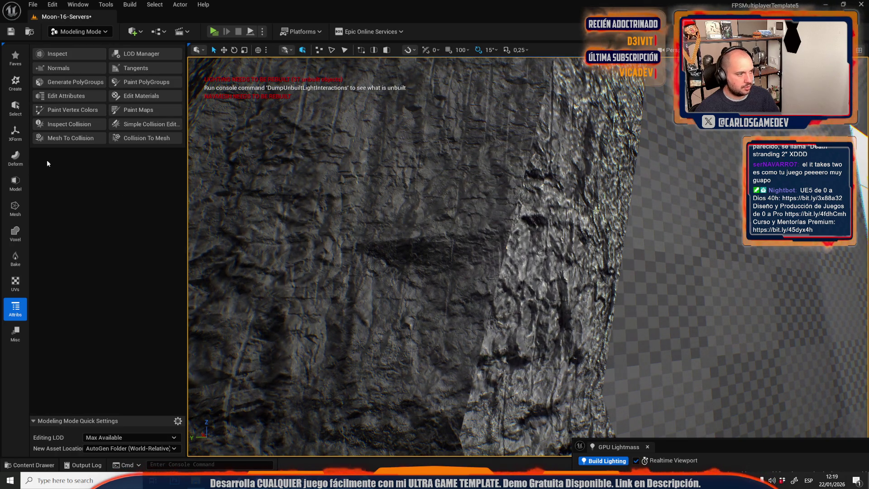
Step: Remesh the cliff mesh and weld its border edges, accepting each
{"action": "left_click", "coordinate": [16, 208]}
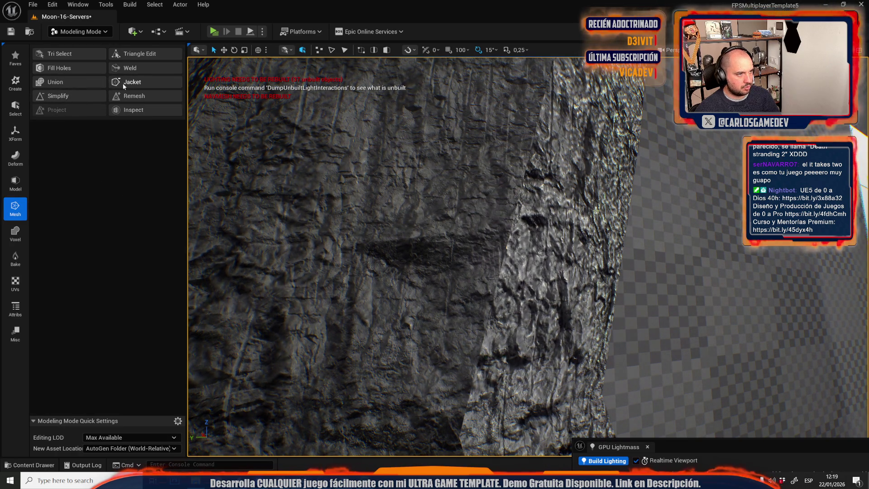
{"action": "left_click", "coordinate": [126, 95]}
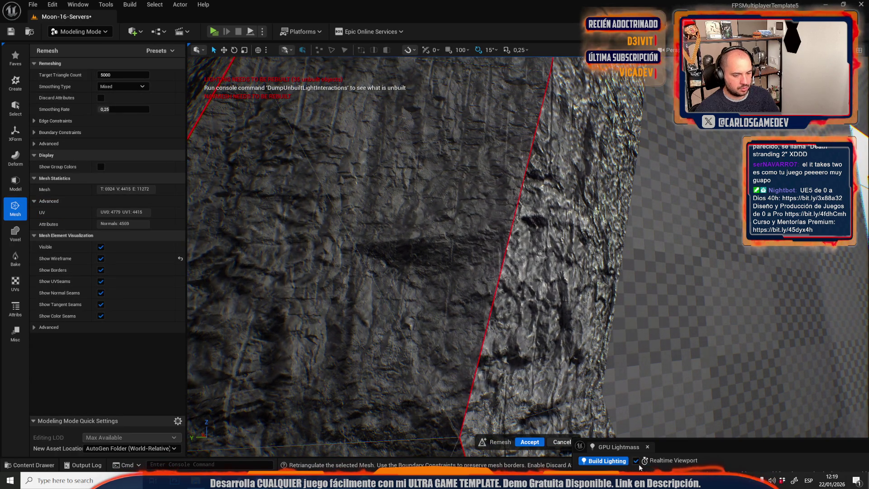
{"action": "left_click", "coordinate": [530, 441]}
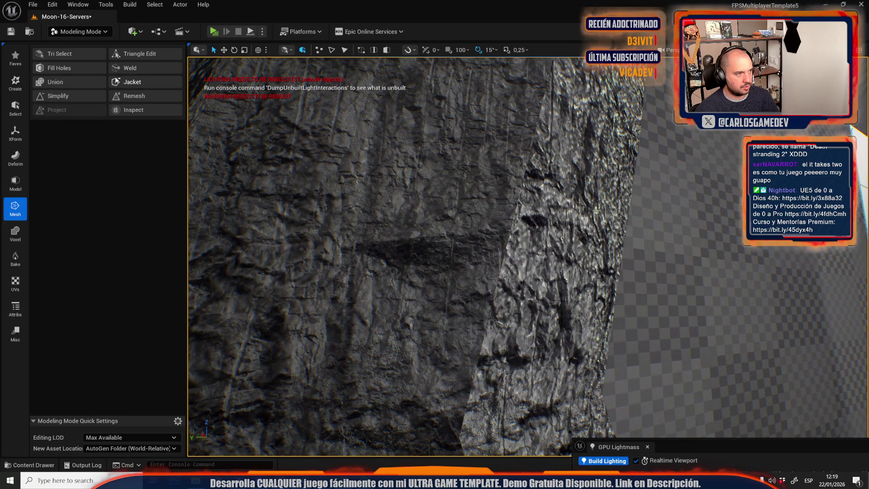
{"action": "left_click", "coordinate": [129, 67]}
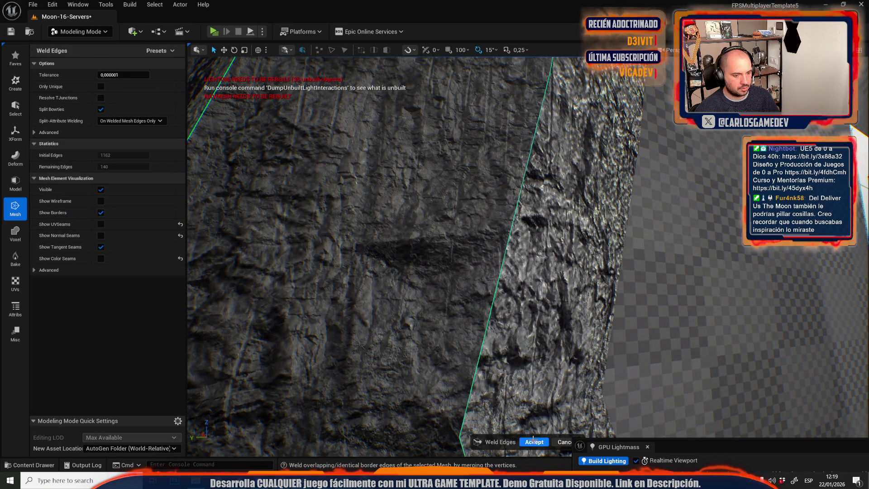
{"action": "left_click", "coordinate": [533, 441]}
Step: Recalculate the cliff mesh normals, accept, and frame the mesh with F
{"action": "left_click", "coordinate": [16, 308]}
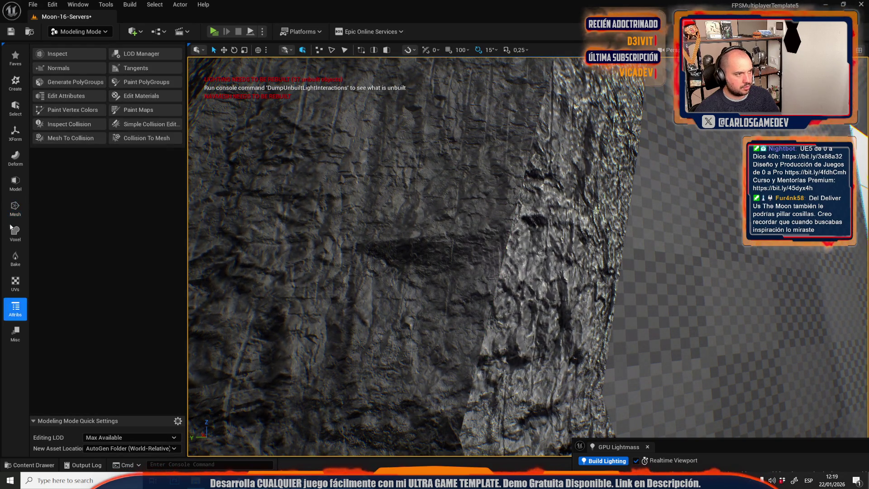
{"action": "left_click", "coordinate": [45, 68]}
{"action": "scroll", "coordinate": [434, 253], "scroll_direction": "down", "scroll_amount": 10}
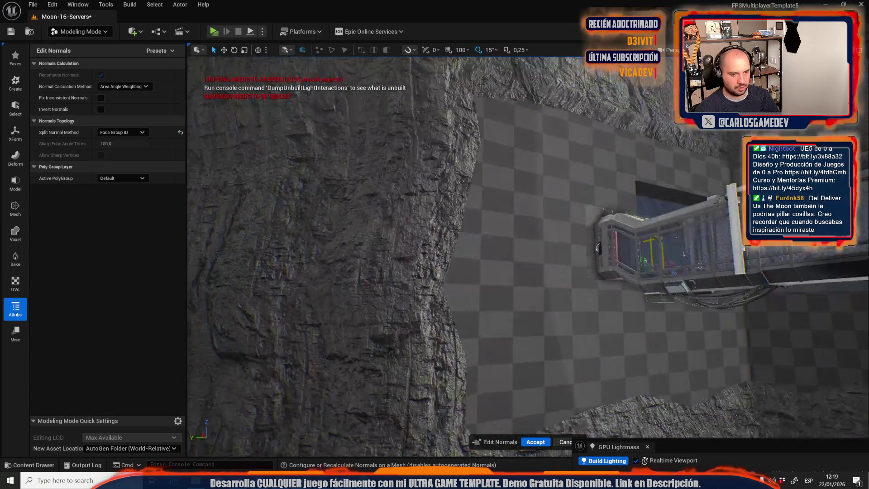
{"action": "scroll", "coordinate": [483, 415], "scroll_direction": "down", "scroll_amount": 2}
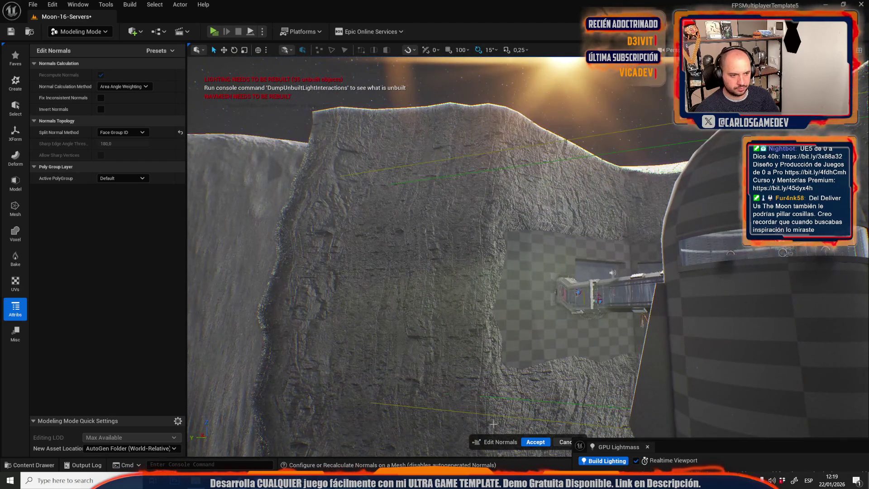
{"action": "scroll", "coordinate": [556, 448], "scroll_direction": "up", "scroll_amount": 5}
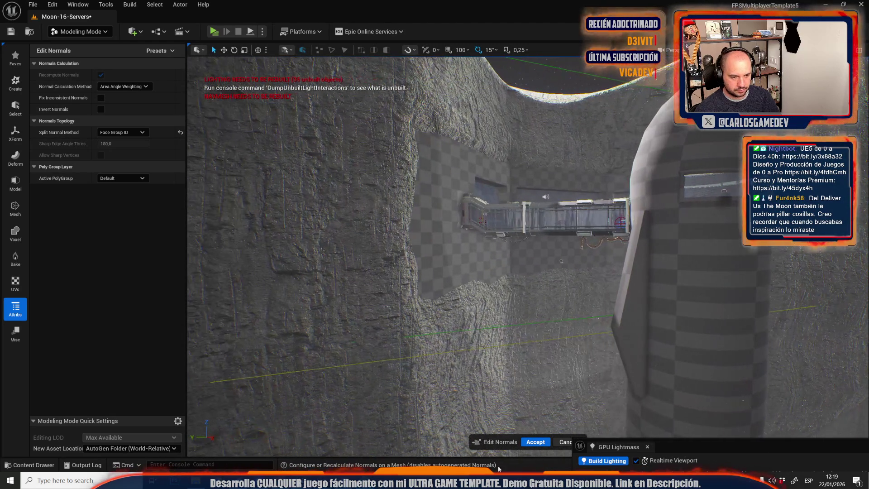
{"action": "left_click", "coordinate": [537, 443]}
{"action": "key", "text": "f"}
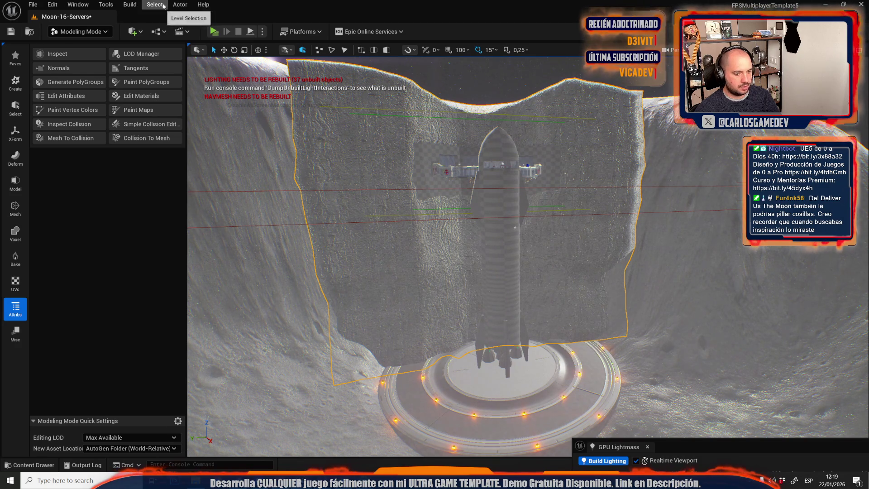
{"action": "left_click", "coordinate": [180, 5]}
Step: Switch back to Selection Mode and fly the camera into the room with red doors
{"action": "mouse_move", "coordinate": [222, 316]}
{"action": "key", "text": "Escape"}
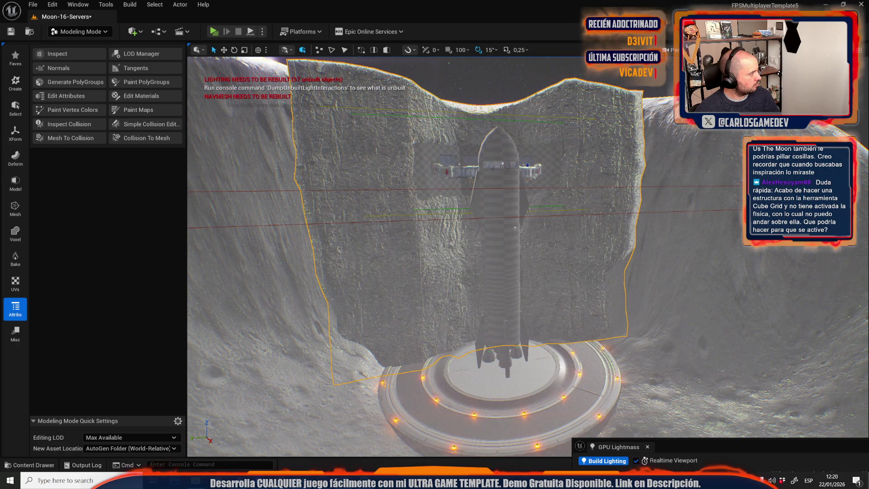
{"action": "key", "text": "a"}
{"action": "left_click_drag", "start_coordinate": [363, 219], "coordinate": [363, 219]}
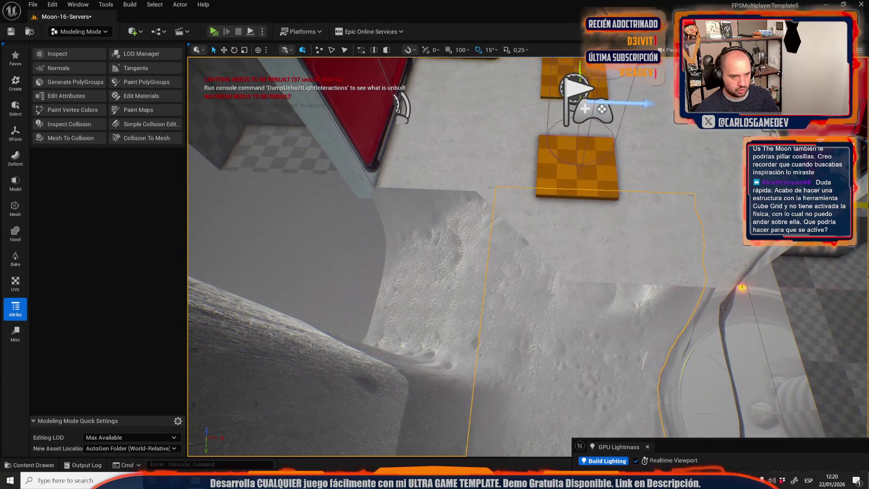
{"action": "left_click", "coordinate": [79, 31]}
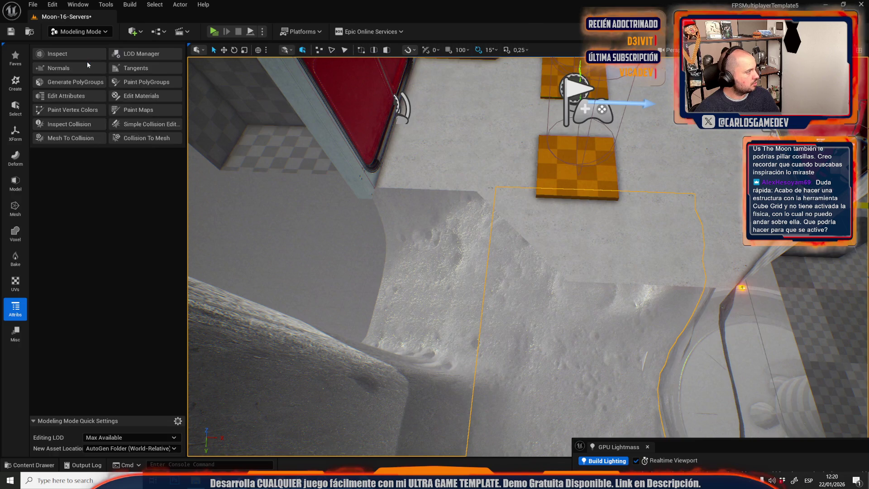
{"action": "left_click", "coordinate": [87, 61]}
{"action": "left_click_drag", "start_coordinate": [364, 220], "coordinate": [363, 219]}
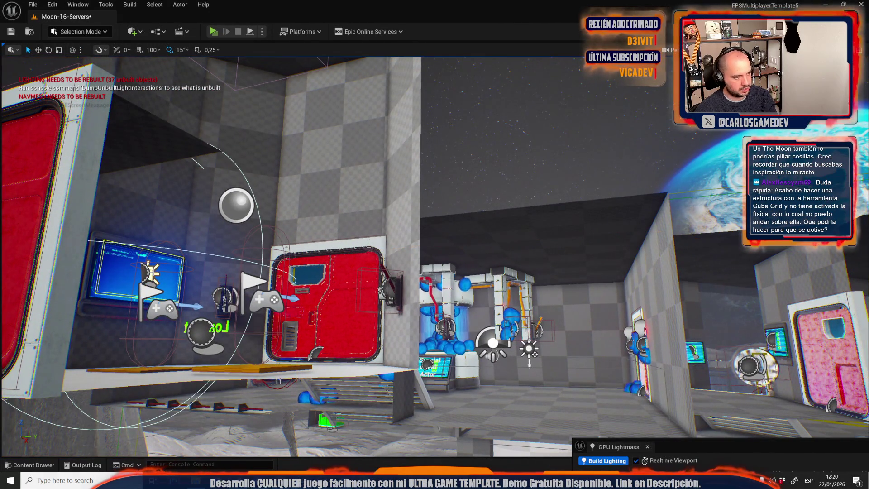
Step: Save Moon-16-Servers and open Moon-15-Rocky-Bunker from Recent Levels
{"action": "left_click", "coordinate": [32, 4]}
{"action": "mouse_move", "coordinate": [104, 66]}
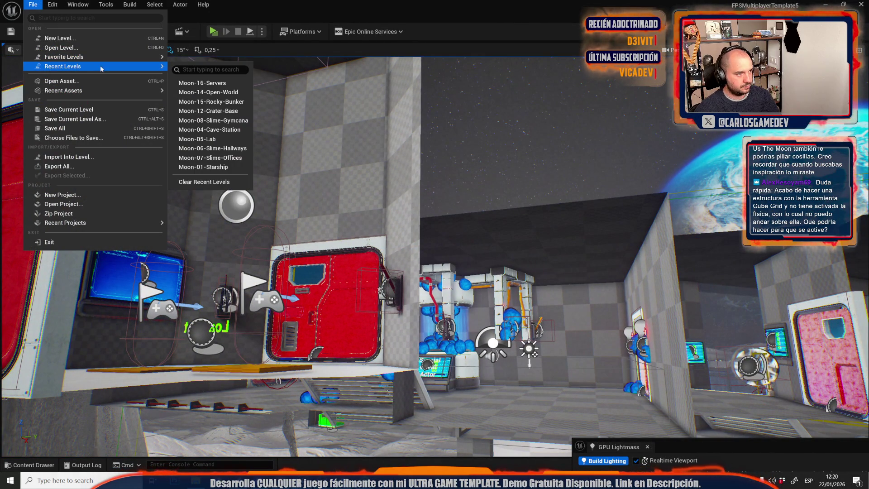
{"action": "left_click", "coordinate": [236, 110]}
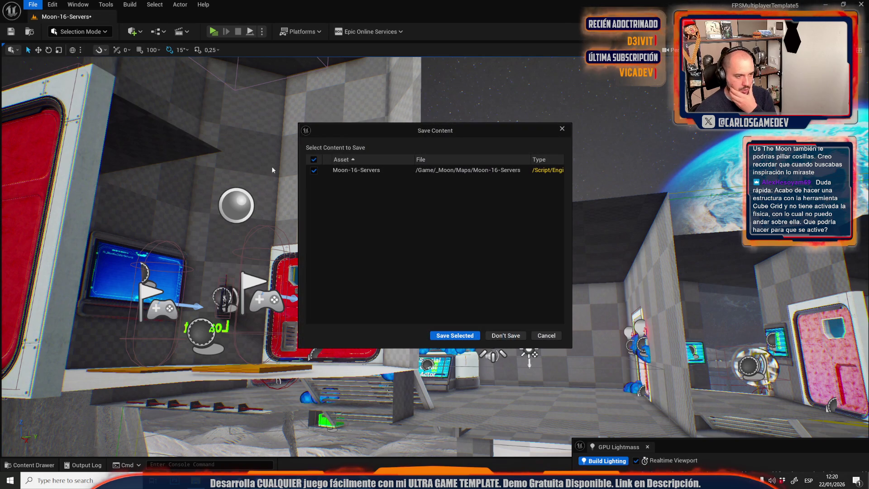
{"action": "left_click", "coordinate": [540, 339]}
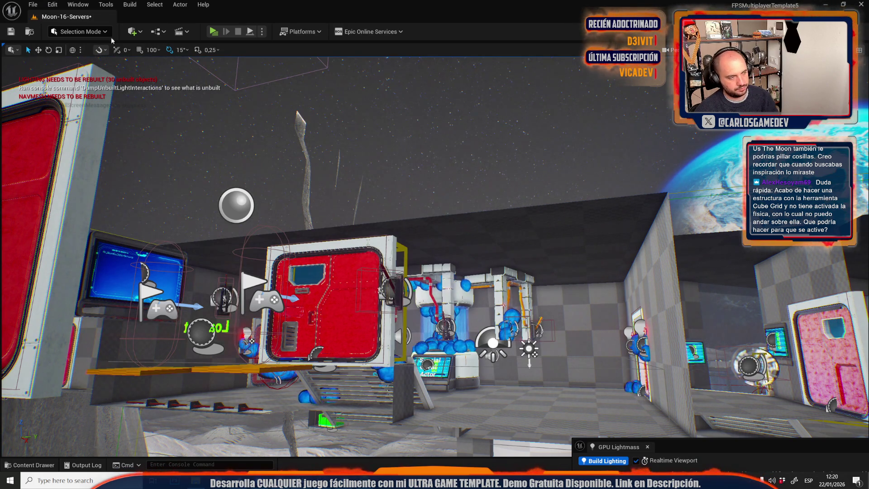
{"action": "left_click", "coordinate": [33, 4]}
{"action": "mouse_move", "coordinate": [154, 66]}
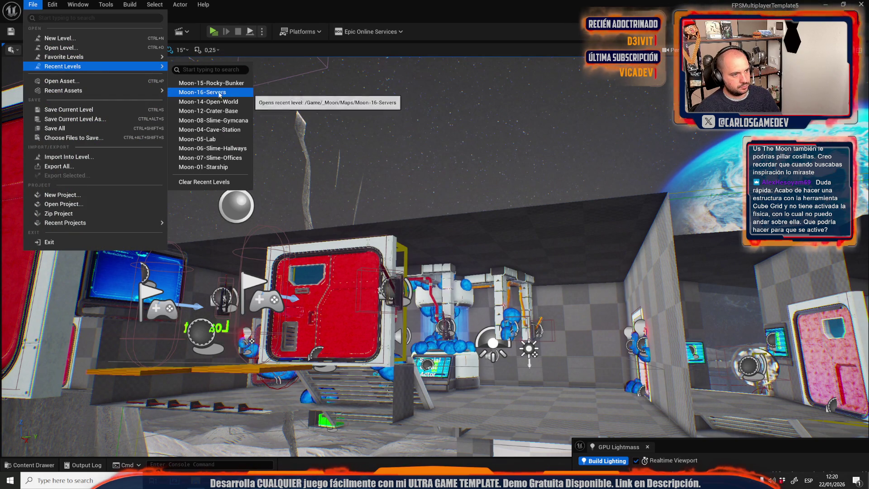
{"action": "left_click", "coordinate": [215, 93]}
{"action": "left_click", "coordinate": [477, 337]}
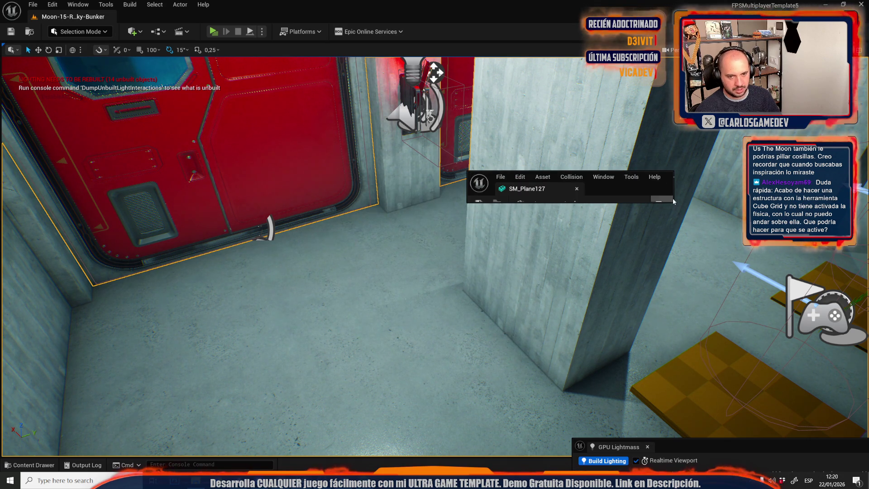
{"action": "left_click_drag", "start_coordinate": [671, 202], "coordinate": [713, 192]}
{"action": "double_click", "coordinate": [699, 178]}
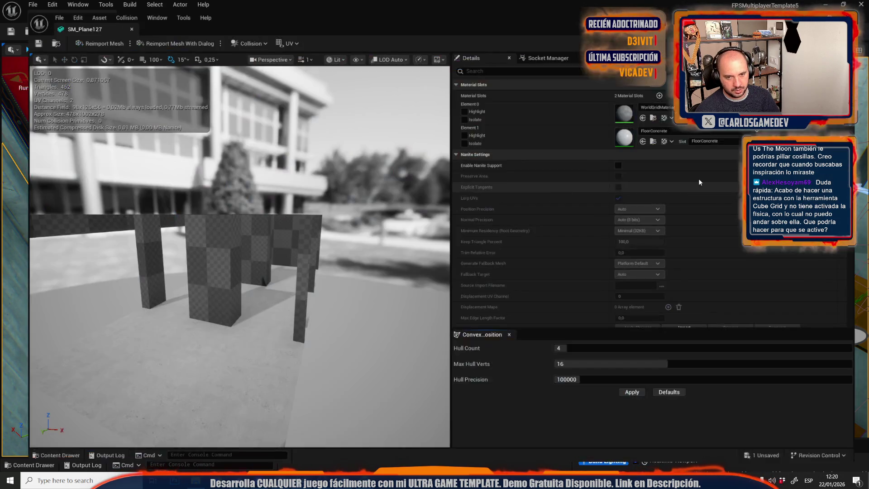
{"action": "scroll", "coordinate": [702, 185], "scroll_direction": "down", "scroll_amount": 15}
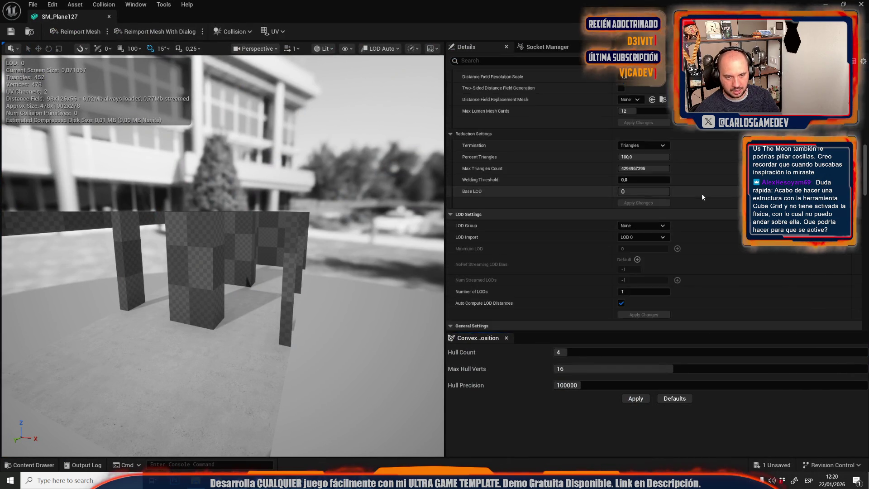
{"action": "scroll", "coordinate": [702, 197], "scroll_direction": "down", "scroll_amount": 10}
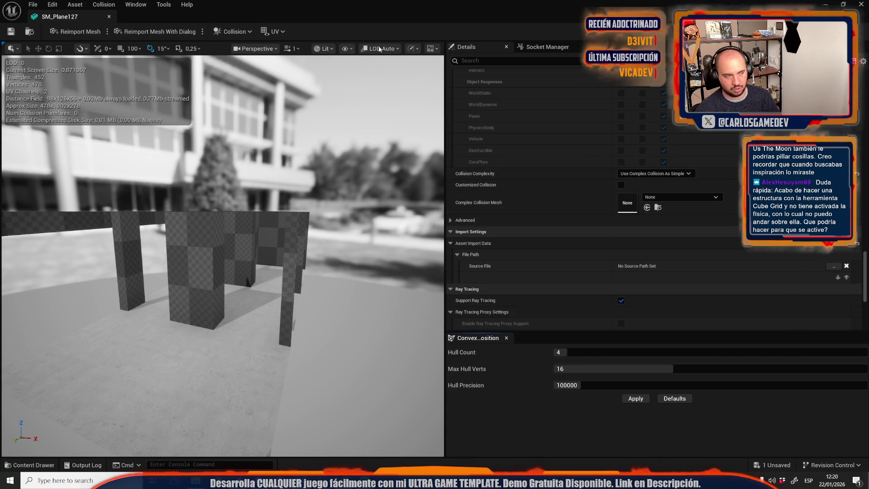
{"action": "middle_click", "coordinate": [62, 20]}
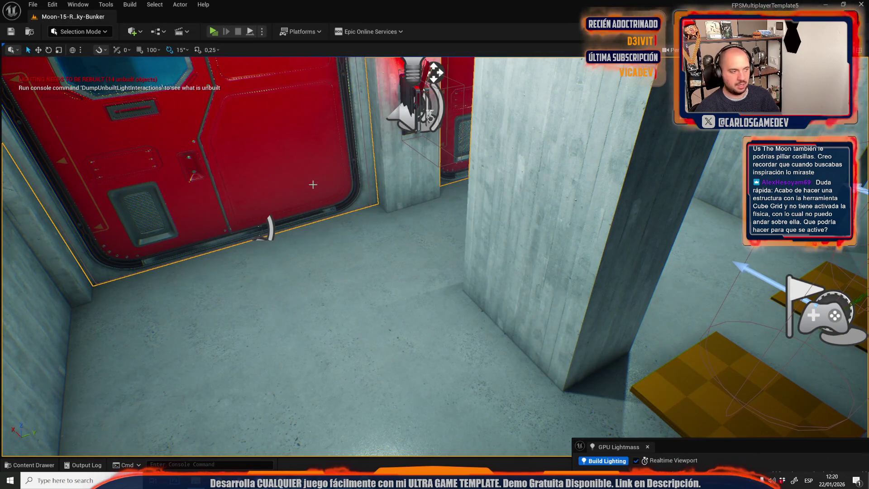
Step: Inspect the bunker's blue room, selecting the sphere light and the TV rect light
{"action": "scroll", "coordinate": [433, 197], "scroll_direction": "down", "scroll_amount": 10}
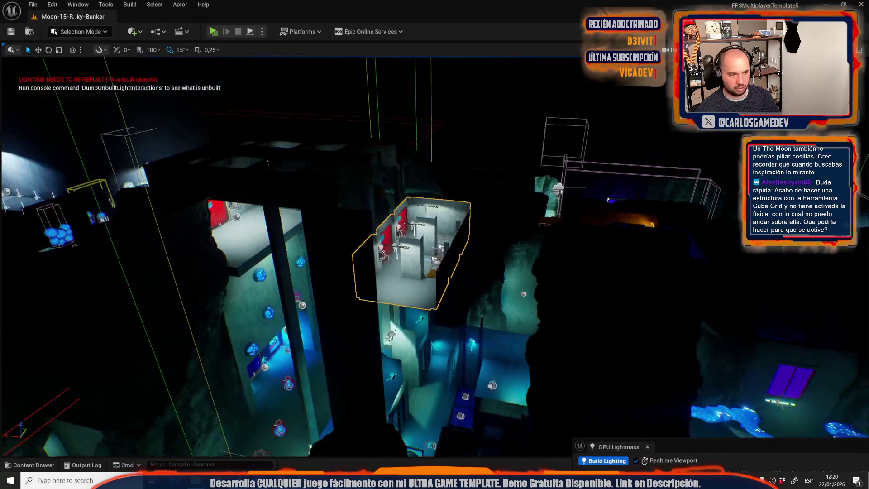
{"action": "scroll", "coordinate": [433, 197], "scroll_direction": "up", "scroll_amount": 10}
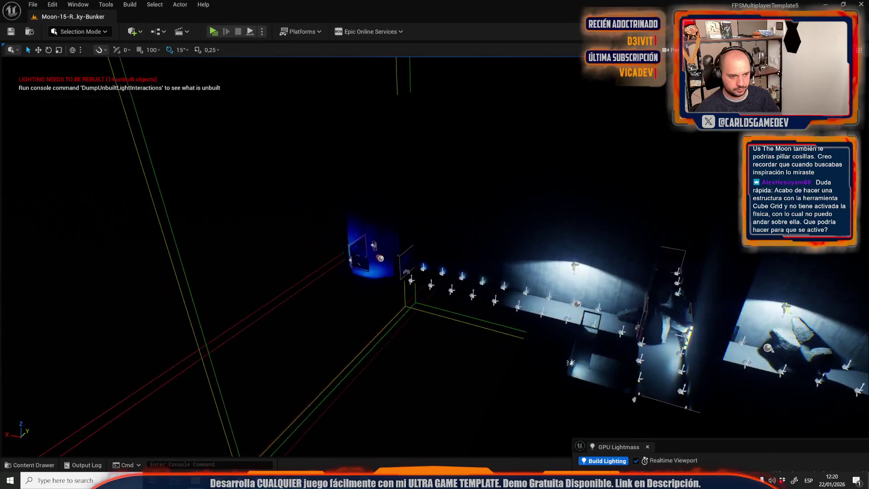
{"action": "scroll", "coordinate": [476, 190], "scroll_direction": "down", "scroll_amount": 10}
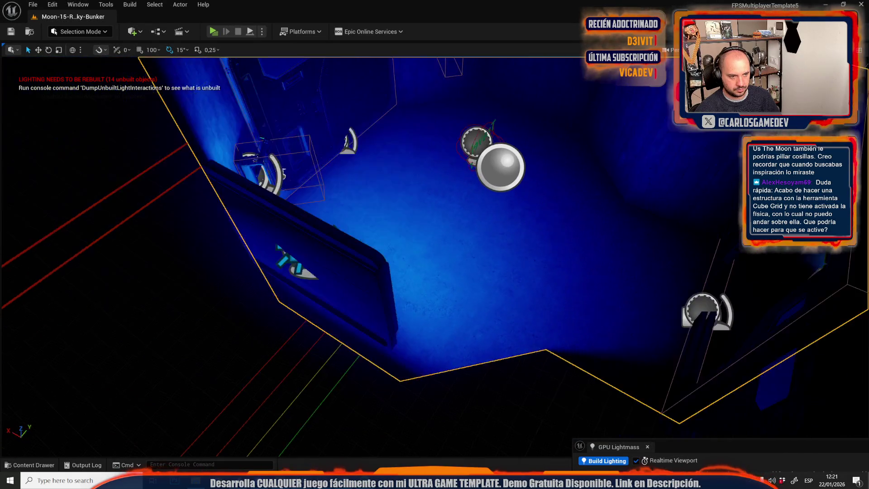
{"action": "scroll", "coordinate": [475, 190], "scroll_direction": "up", "scroll_amount": 10}
{"action": "scroll", "coordinate": [293, 201], "scroll_direction": "down", "scroll_amount": 1}
{"action": "left_click", "coordinate": [450, 272]}
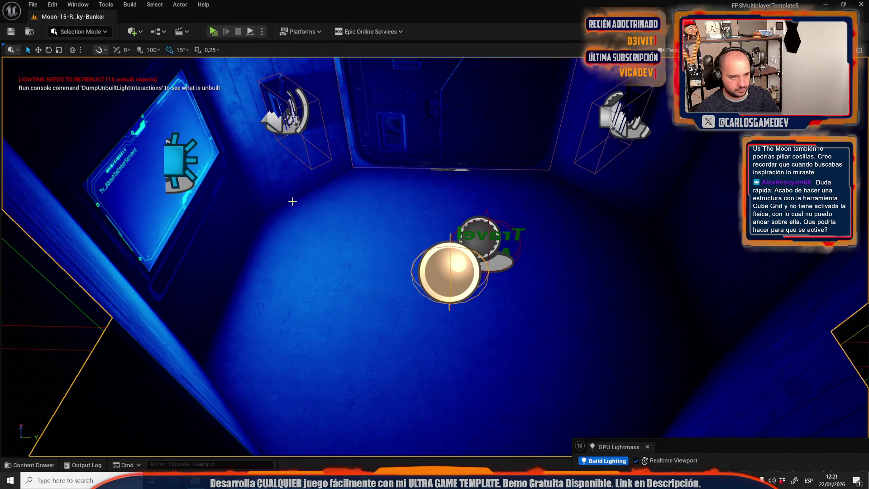
{"action": "left_click", "coordinate": [181, 147]}
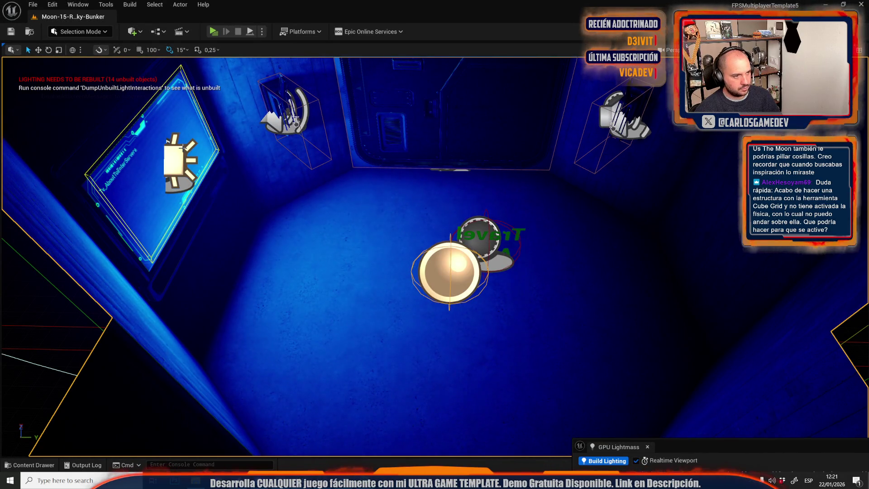
Step: Reopen Moon-16-Servers from Recent Levels and look along the wall
{"action": "left_click", "coordinate": [33, 4]}
{"action": "mouse_move", "coordinate": [154, 67]}
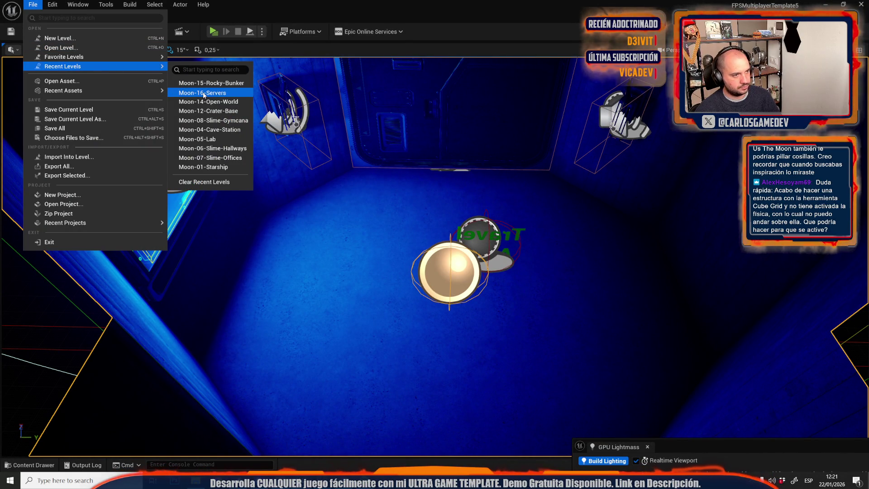
{"action": "left_click", "coordinate": [203, 94]}
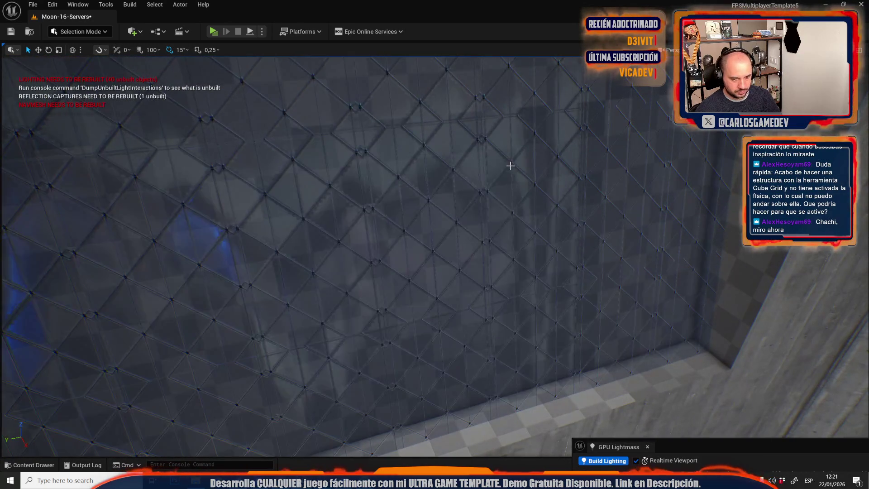
{"action": "left_click_drag", "start_coordinate": [543, 234], "coordinate": [453, 235]}
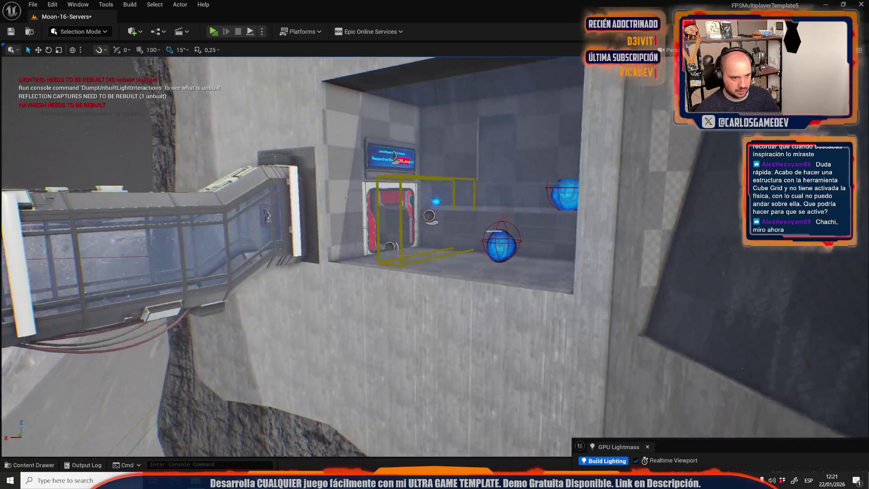
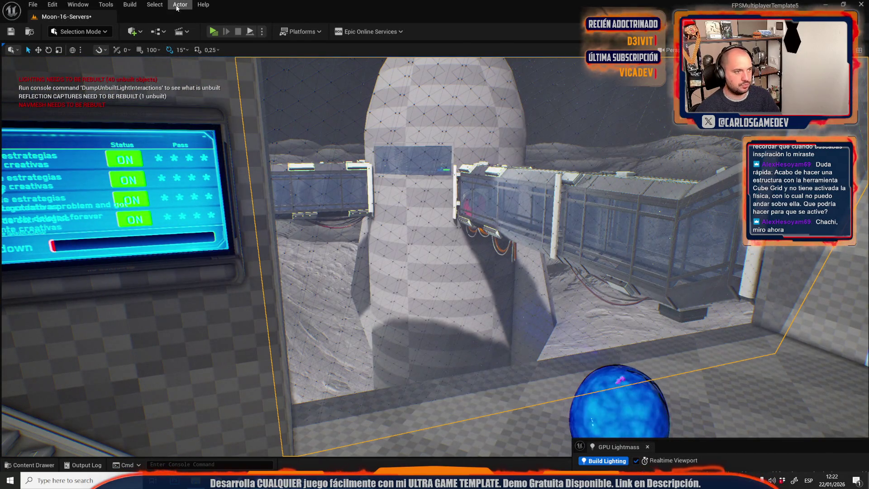
Step: Open the plane mesh in the UV Editor, cancelling an accidental repack
{"action": "left_click", "coordinate": [180, 5]}
{"action": "left_click", "coordinate": [203, 320]}
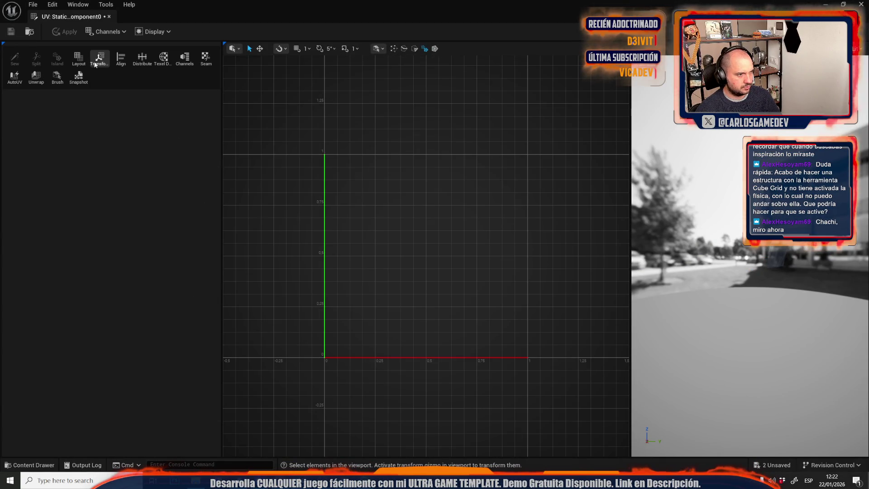
{"action": "left_click", "coordinate": [79, 58]}
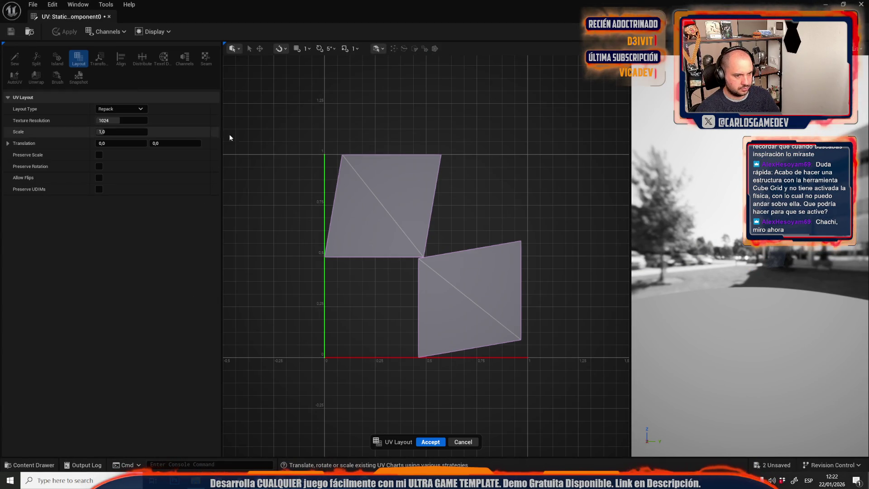
{"action": "left_click", "coordinate": [474, 442]}
{"action": "scroll", "coordinate": [455, 237], "scroll_direction": "down", "scroll_amount": 6}
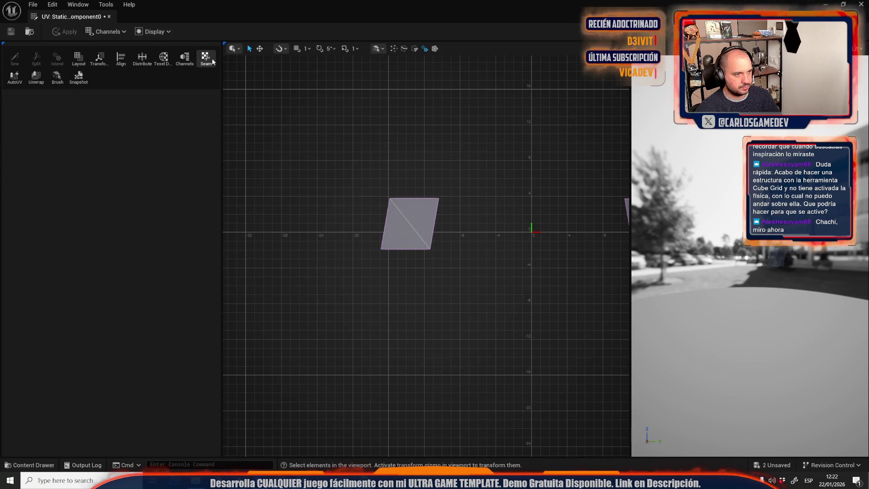
Step: Slide the left island's bottom edge right with the Move tool to square it
{"action": "left_click", "coordinate": [260, 49]}
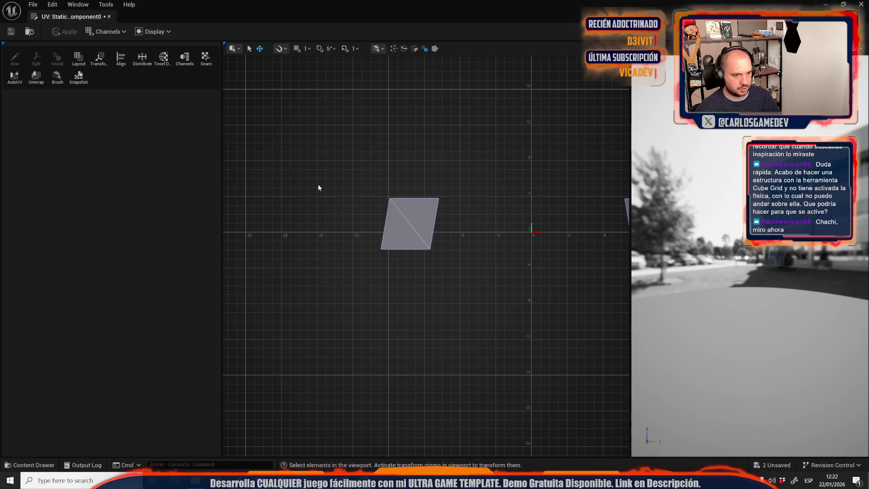
{"action": "left_click", "coordinate": [393, 49]}
{"action": "left_click_drag", "start_coordinate": [354, 219], "coordinate": [509, 330]}
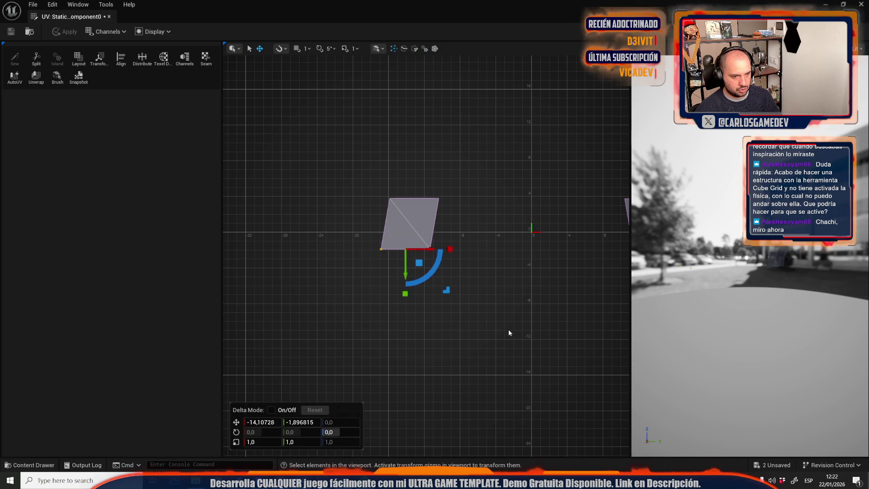
{"action": "key", "text": "f"}
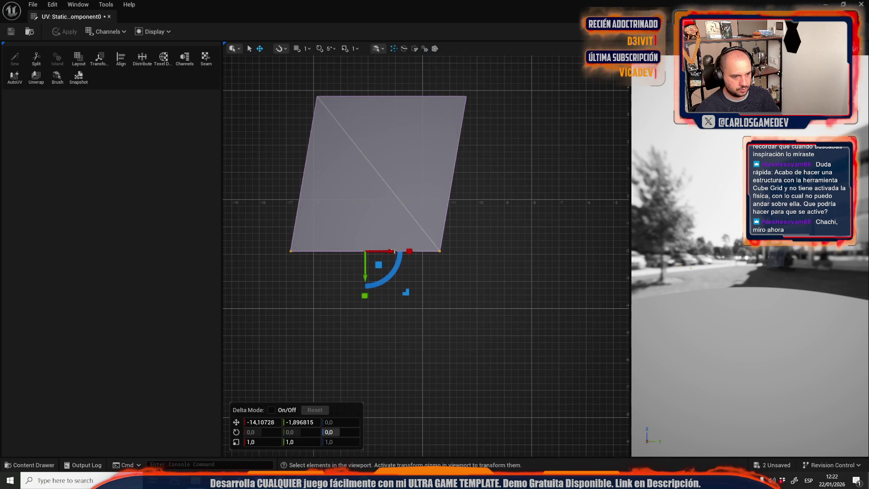
{"action": "left_click_drag", "start_coordinate": [390, 252], "coordinate": [417, 251]}
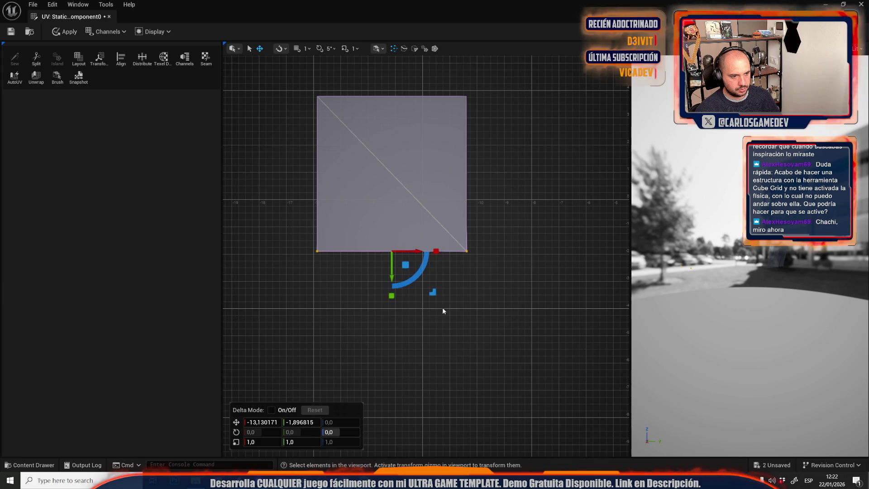
{"action": "left_click", "coordinate": [442, 308]}
Step: Slide the second island's bottom edge left to square that island too
{"action": "scroll", "coordinate": [307, 316], "scroll_direction": "down", "scroll_amount": 5}
{"action": "left_click", "coordinate": [498, 283]}
{"action": "scroll", "coordinate": [514, 281], "scroll_direction": "up", "scroll_amount": 5}
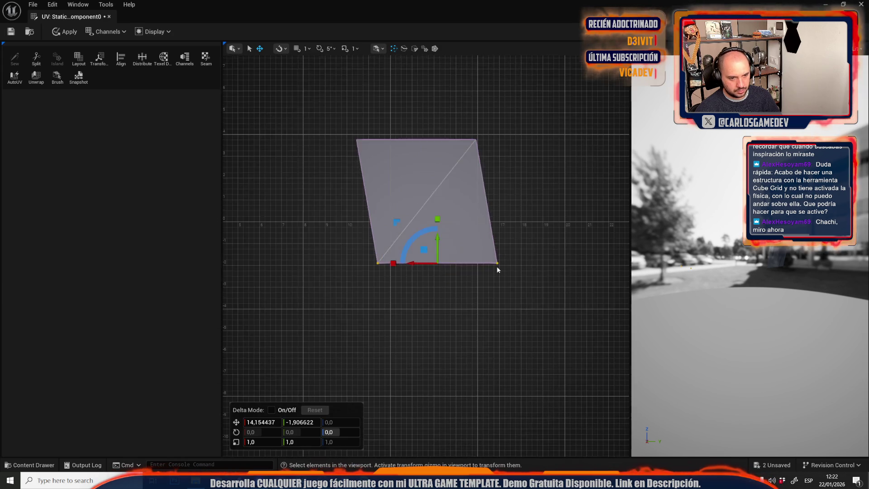
{"action": "key", "text": "f"}
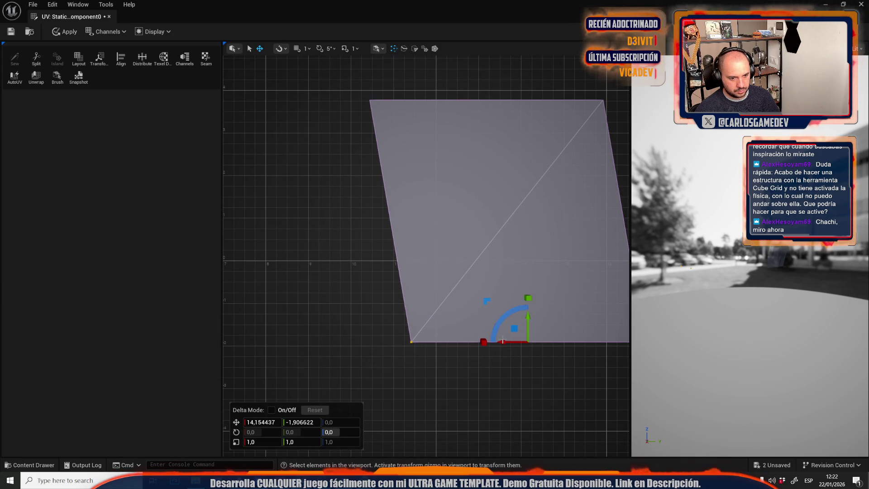
{"action": "left_click", "coordinate": [349, 307]}
{"action": "scroll", "coordinate": [349, 306], "scroll_direction": "down", "scroll_amount": 3}
{"action": "left_click", "coordinate": [470, 331]}
{"action": "scroll", "coordinate": [471, 330], "scroll_direction": "up", "scroll_amount": 3}
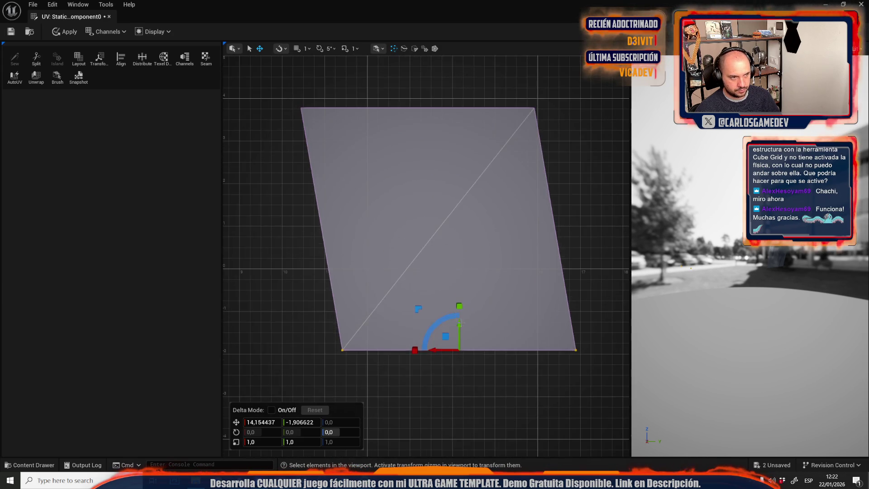
{"action": "left_click_drag", "start_coordinate": [478, 379], "coordinate": [436, 387]}
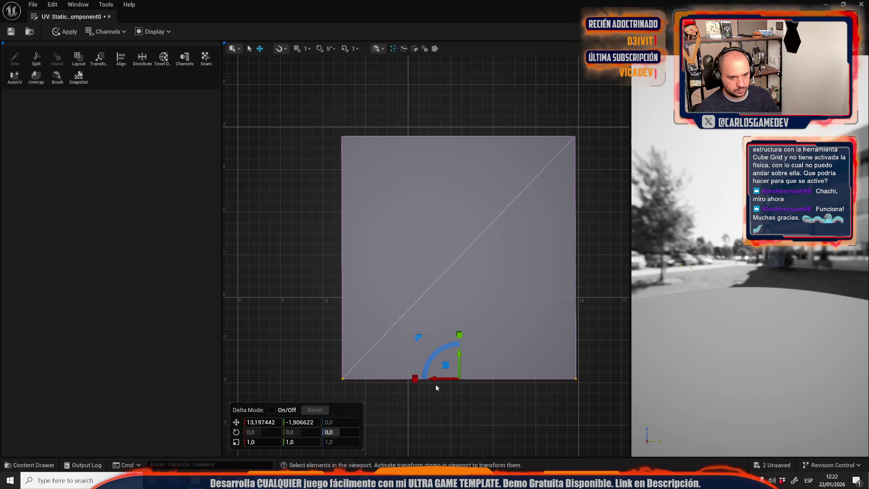
Step: Apply the new UVs to the mesh and close the UV Editor
{"action": "left_click", "coordinate": [463, 433]}
{"action": "left_click", "coordinate": [64, 30]}
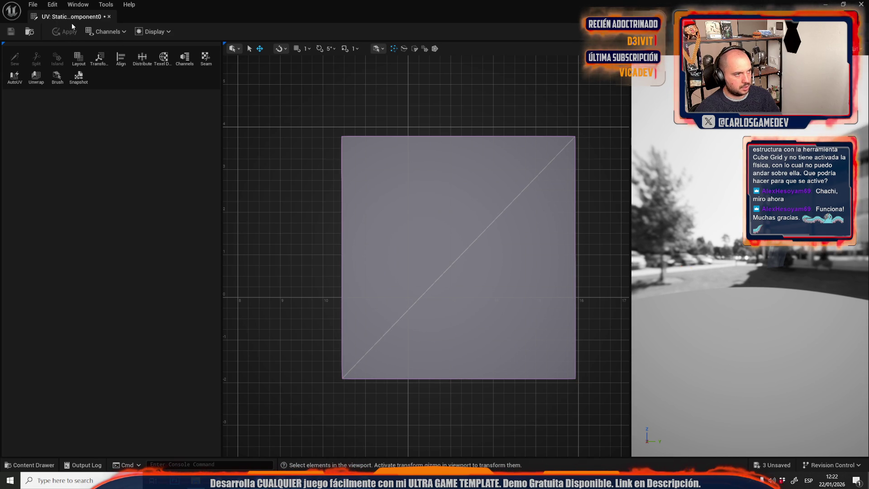
{"action": "left_click", "coordinate": [109, 16]}
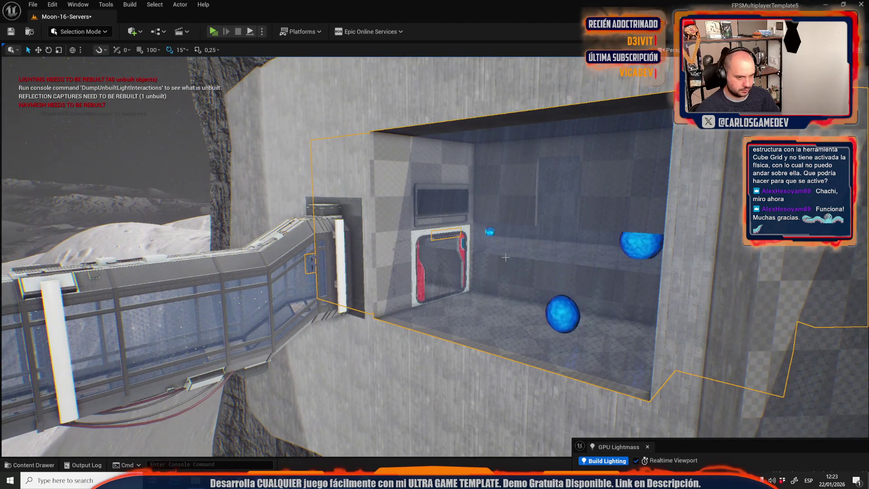
Step: Save Moon-16-Servers through File > Choose Files to Save with Save Selected
{"action": "left_click", "coordinate": [32, 4]}
{"action": "mouse_move", "coordinate": [61, 56]}
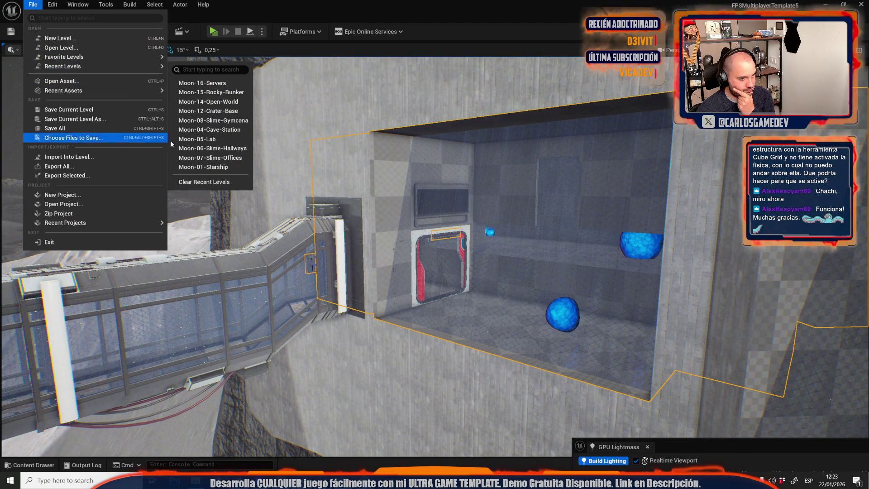
{"action": "left_click", "coordinate": [211, 167]}
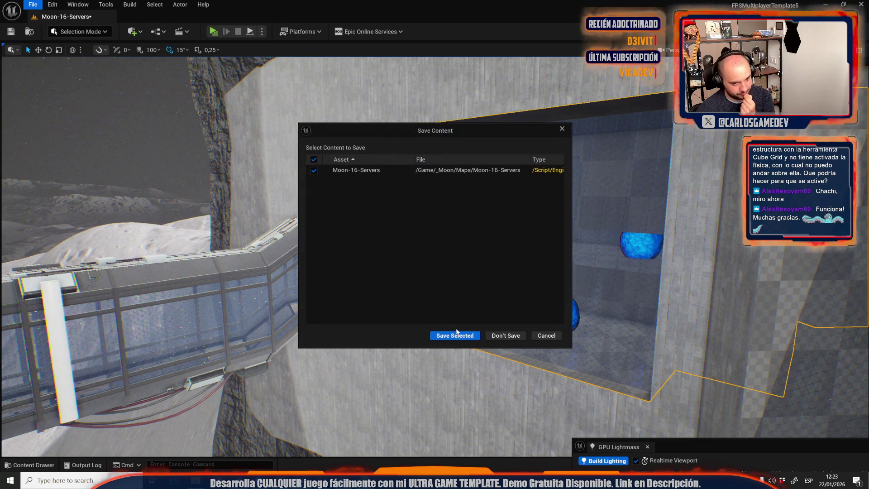
{"action": "left_click", "coordinate": [458, 334]}
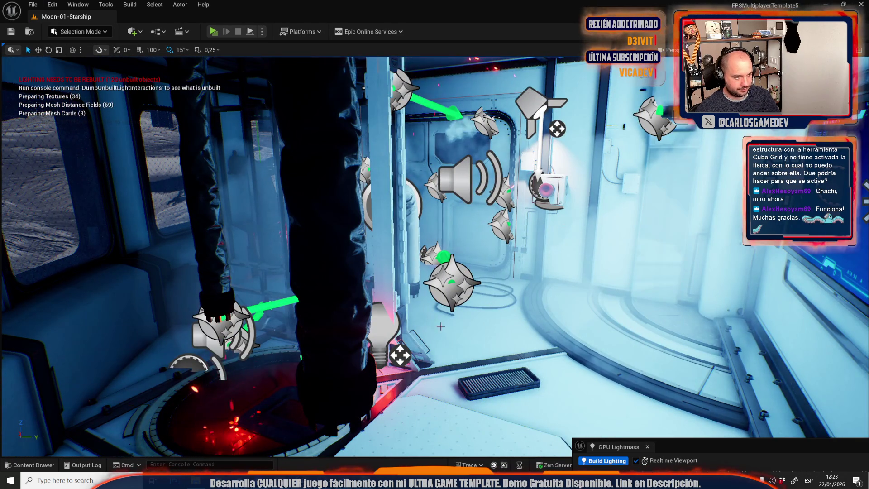
Step: Inspect the starship's upper dome, then reopen Moon-16-Servers from File > Recent Levels
{"action": "scroll", "coordinate": [551, 264], "scroll_direction": "down", "scroll_amount": 10}
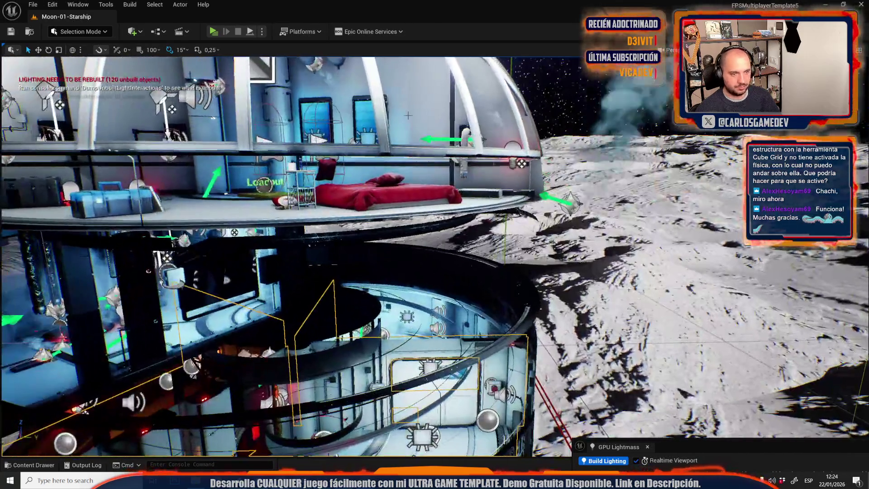
{"action": "left_click", "coordinate": [408, 115]}
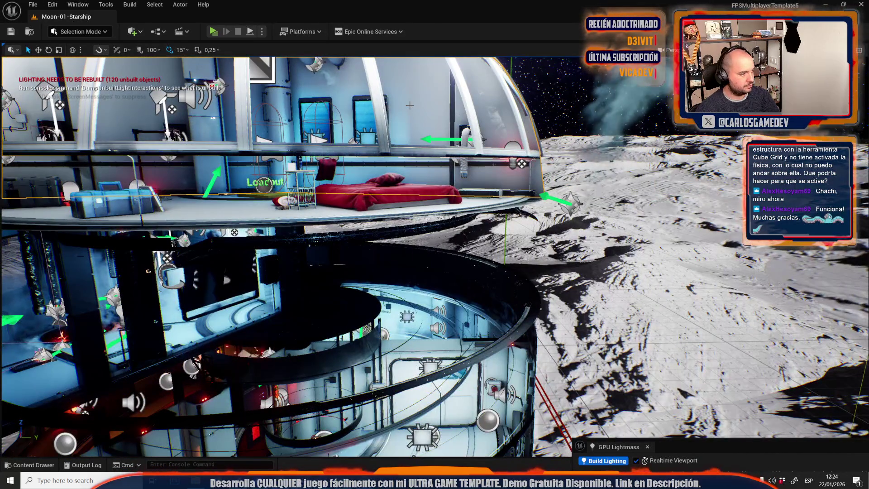
{"action": "left_click", "coordinate": [33, 4]}
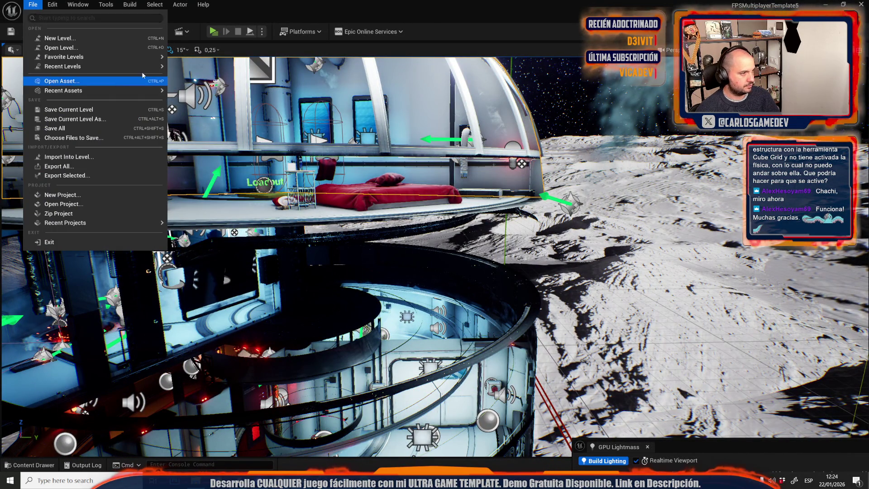
{"action": "mouse_move", "coordinate": [68, 66]}
{"action": "left_click", "coordinate": [225, 93]}
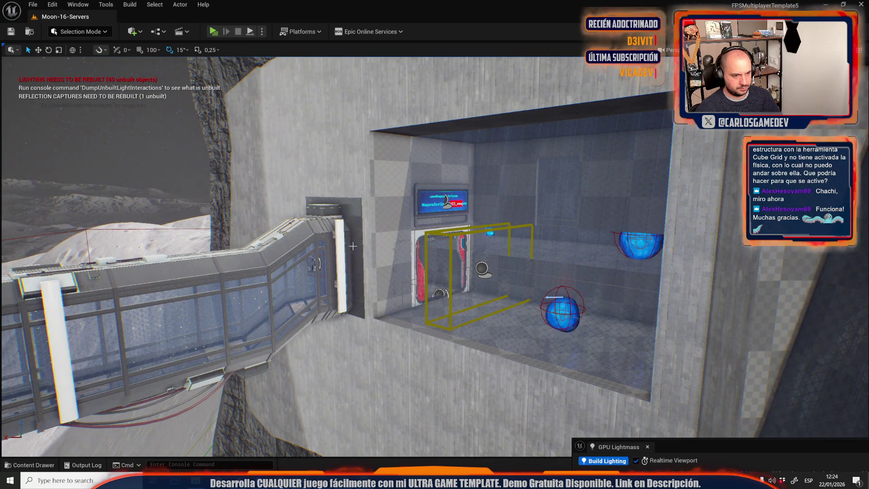
Step: Drop a bright white material onto the side room mesh and turn toward its doorway
{"action": "mouse_move", "coordinate": [5, 226]}
{"action": "left_mouse_down"}
{"action": "mouse_move", "coordinate": [355, 229]}
{"action": "mouse_move", "coordinate": [389, 172]}
{"action": "left_mouse_up"}
{"action": "key", "text": "f"}
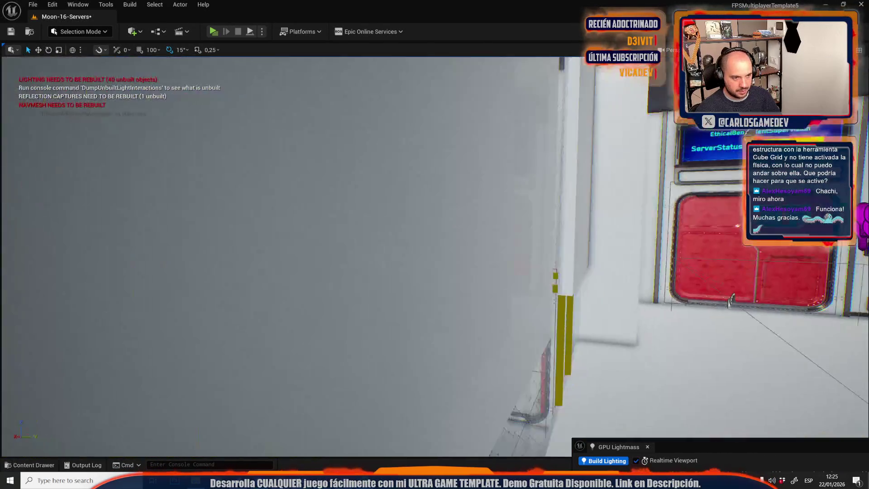
{"action": "scroll", "coordinate": [439, 173], "scroll_direction": "down", "scroll_amount": 10}
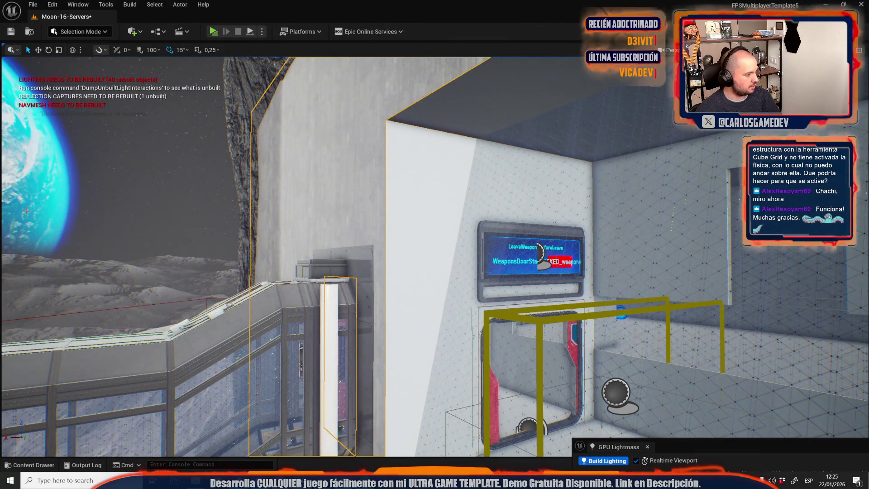
{"action": "left_click_drag", "start_coordinate": [139, 207], "coordinate": [335, 192]}
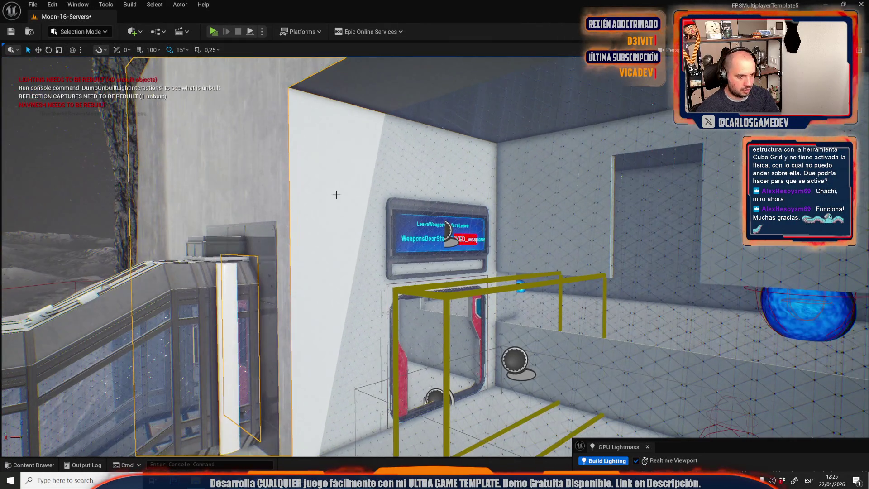
{"action": "left_click", "coordinate": [79, 31]}
Step: Enter Mesh Tool Mode with quad face editing and orbit to the room's wall and corridor
{"action": "left_click", "coordinate": [91, 130]}
{"action": "key", "text": "4"}
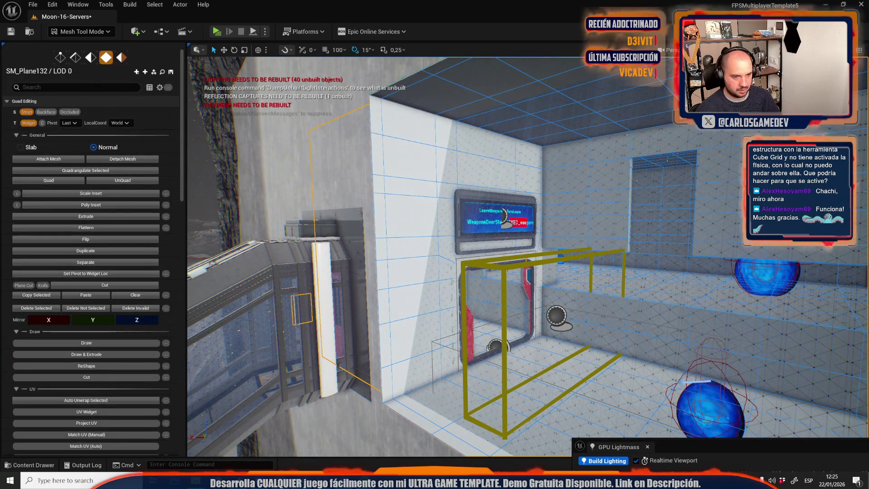
{"action": "mouse_move", "coordinate": [417, 241]}
{"action": "left_mouse_down"}
{"action": "mouse_move", "coordinate": [381, 211]}
{"action": "mouse_move", "coordinate": [353, 204]}
{"action": "mouse_move", "coordinate": [380, 213]}
{"action": "mouse_move", "coordinate": [372, 226]}
{"action": "mouse_move", "coordinate": [384, 224]}
{"action": "mouse_move", "coordinate": [355, 222]}
{"action": "left_mouse_up"}
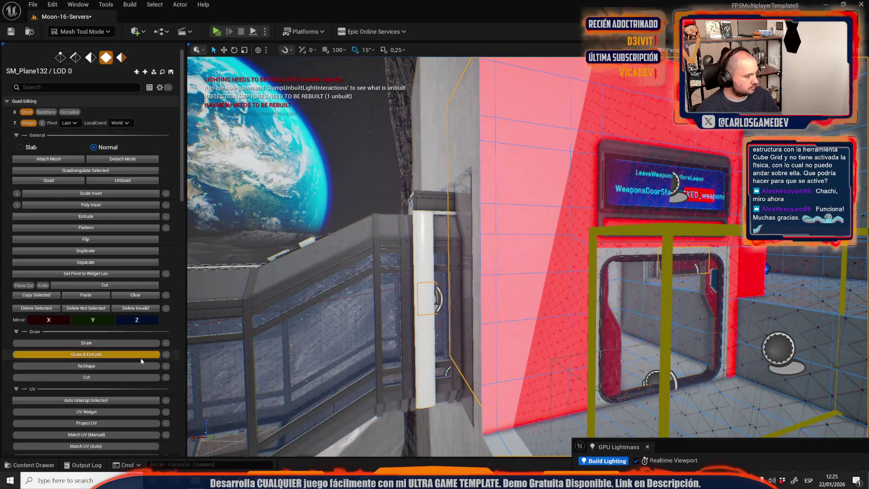
{"action": "scroll", "coordinate": [91, 353], "scroll_direction": "down", "scroll_amount": 5}
{"action": "mouse_move", "coordinate": [384, 235]}
{"action": "left_mouse_down"}
{"action": "mouse_move", "coordinate": [399, 269]}
{"action": "mouse_move", "coordinate": [430, 292]}
{"action": "left_mouse_up"}
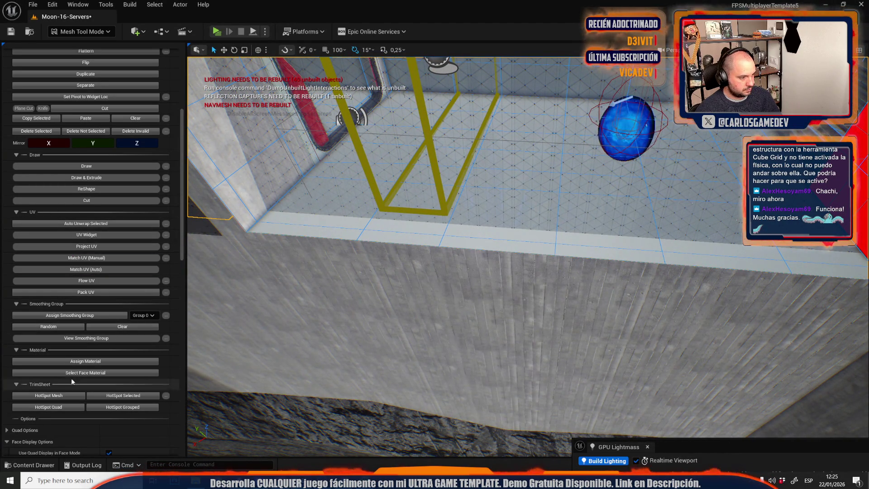
{"action": "mouse_move", "coordinate": [408, 272]}
{"action": "left_mouse_down"}
{"action": "mouse_move", "coordinate": [431, 279]}
{"action": "mouse_move", "coordinate": [402, 248]}
{"action": "left_mouse_up"}
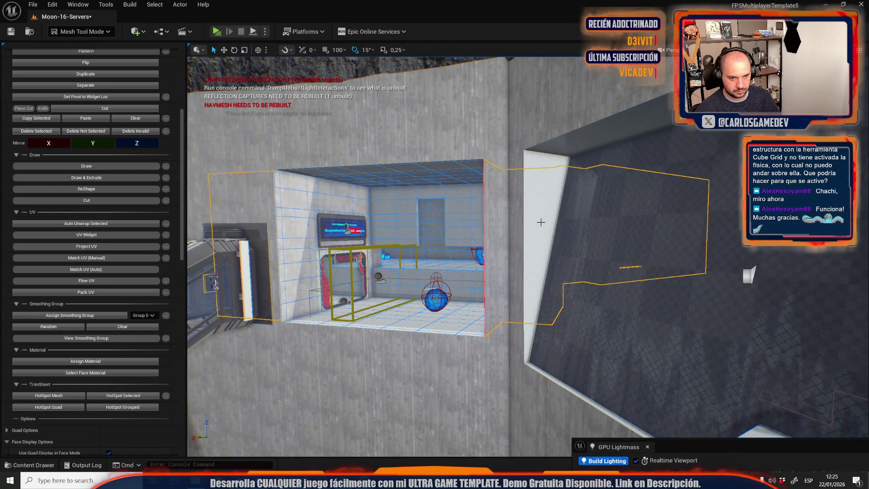
Step: Select all room faces, clear them, then pick a single wall face
{"action": "left_click", "coordinate": [540, 222]}
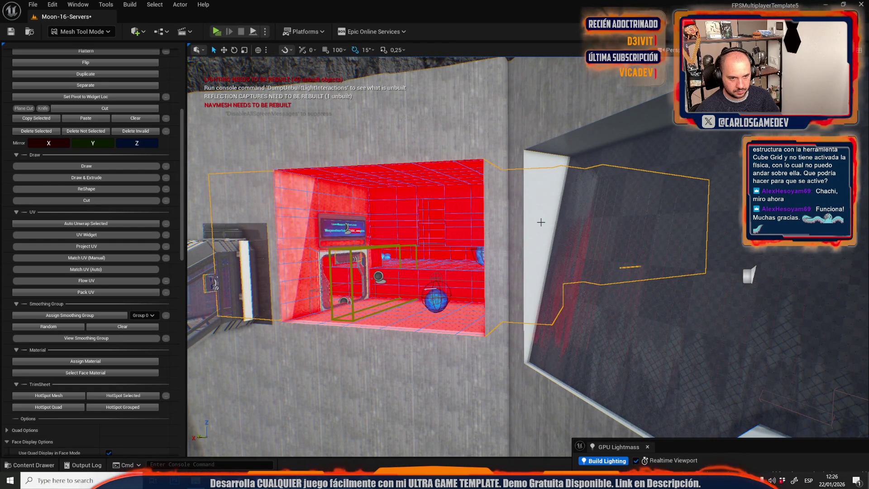
{"action": "left_click", "coordinate": [560, 144]}
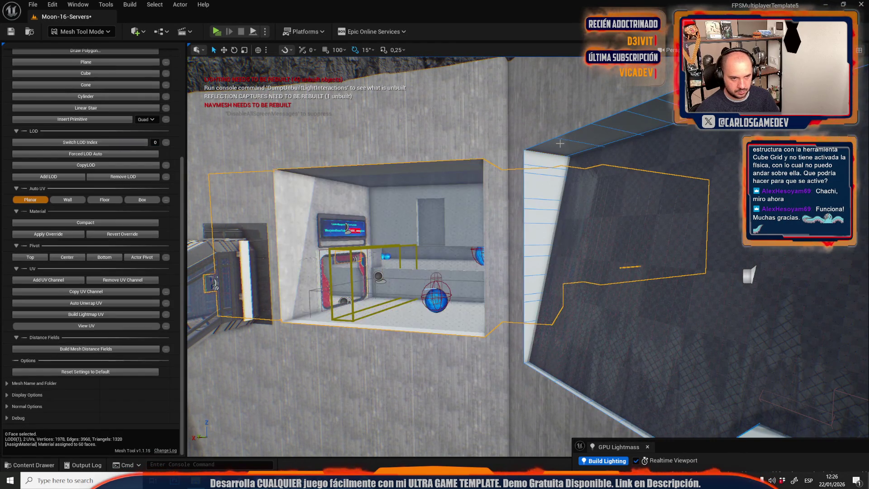
{"action": "left_click", "coordinate": [631, 267]}
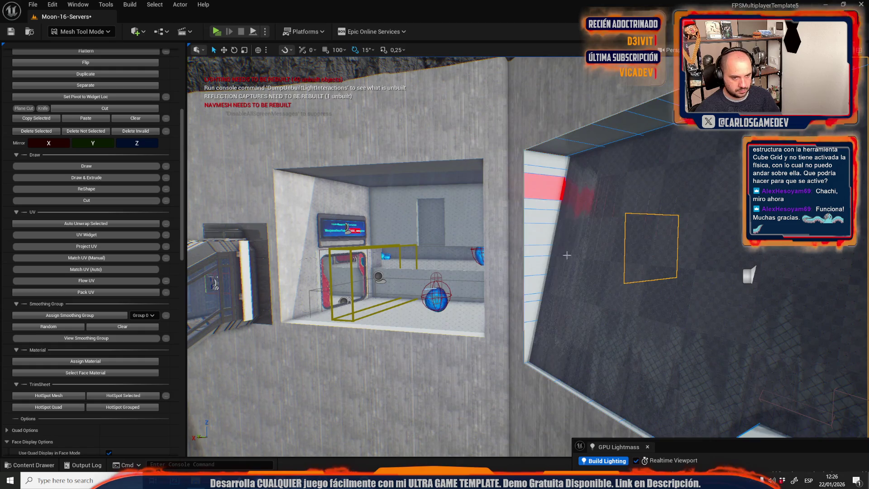
{"action": "scroll", "coordinate": [567, 255], "scroll_direction": "up", "scroll_amount": 5}
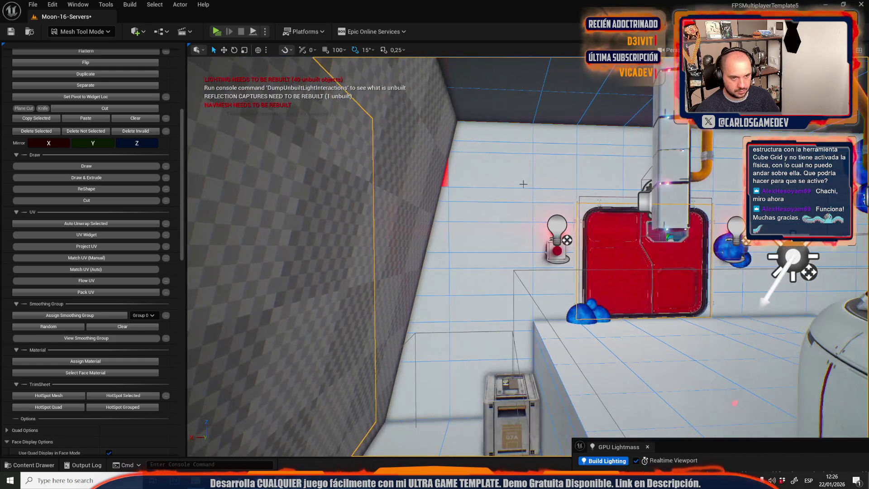
Step: Drag-select the faces up the tall white wall, starting from its base square
{"action": "mouse_move", "coordinate": [497, 138]}
{"action": "left_mouse_down"}
{"action": "mouse_move", "coordinate": [483, 167]}
{"action": "mouse_move", "coordinate": [480, 250]}
{"action": "mouse_move", "coordinate": [471, 268]}
{"action": "mouse_move", "coordinate": [481, 357]}
{"action": "mouse_move", "coordinate": [462, 399]}
{"action": "mouse_move", "coordinate": [432, 346]}
{"action": "mouse_move", "coordinate": [440, 263]}
{"action": "left_mouse_up"}
{"action": "left_click_drag", "start_coordinate": [444, 233], "coordinate": [440, 204]}
{"action": "mouse_move", "coordinate": [437, 277]}
{"action": "left_mouse_down"}
{"action": "mouse_move", "coordinate": [453, 182]}
{"action": "mouse_move", "coordinate": [438, 184]}
{"action": "left_mouse_up"}
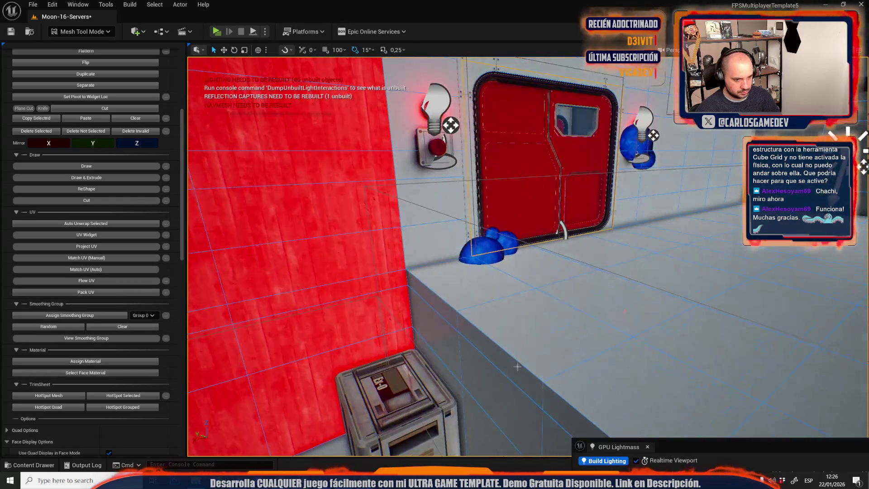
{"action": "key", "text": "ctrl+z"}
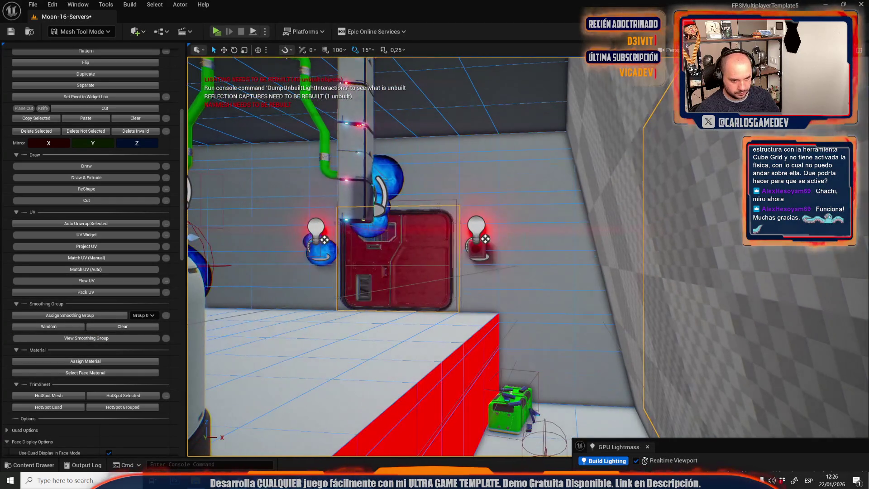
{"action": "left_click", "coordinate": [542, 352]}
{"action": "mouse_move", "coordinate": [531, 317]}
{"action": "left_mouse_down"}
{"action": "mouse_move", "coordinate": [525, 149]}
{"action": "mouse_move", "coordinate": [593, 337]}
{"action": "mouse_move", "coordinate": [586, 298]}
{"action": "left_mouse_up"}
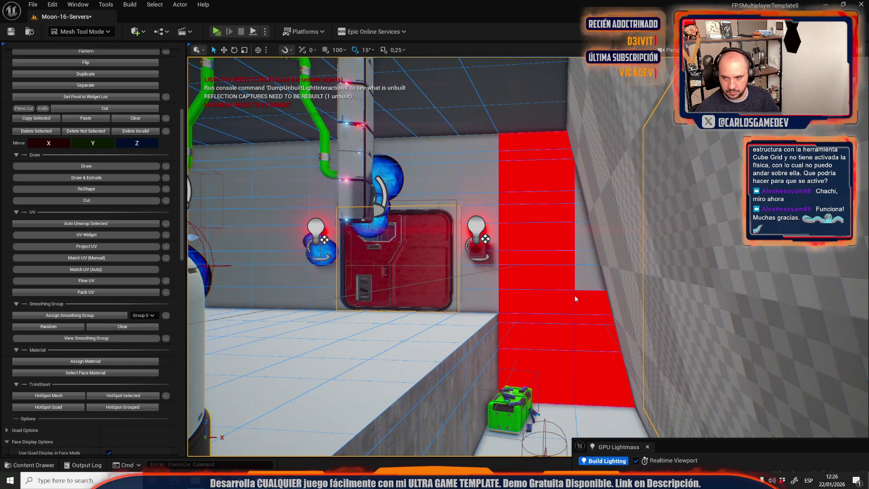
Step: Add the four vertical strip faces beside the lamp to the selection
{"action": "scroll", "coordinate": [534, 297], "scroll_direction": "up", "scroll_amount": 5}
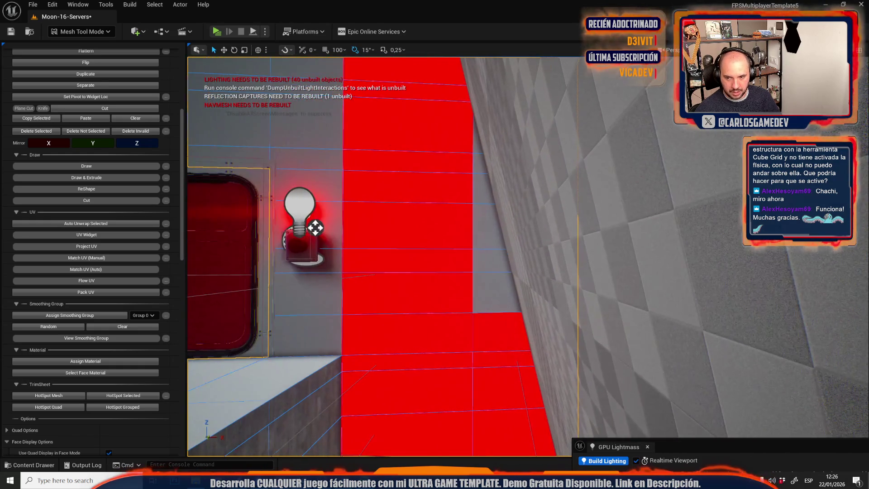
{"action": "key", "text": "d"}
{"action": "left_click", "coordinate": [515, 272], "text": "shift"}
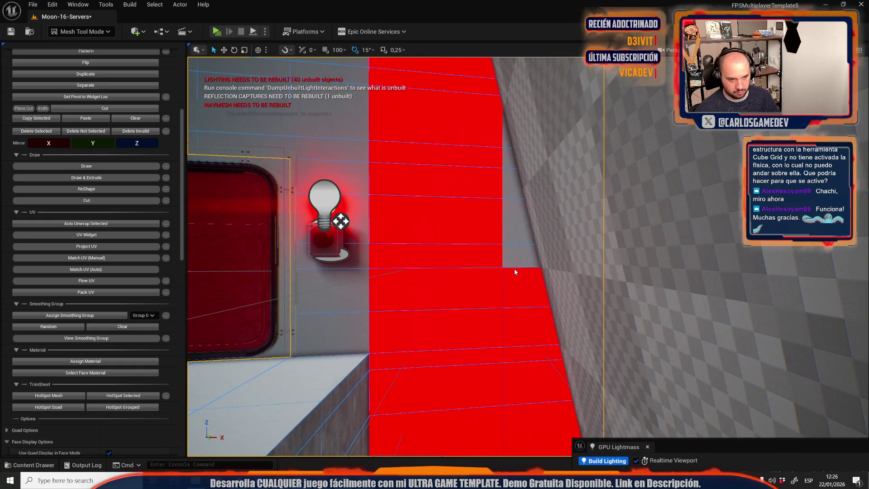
{"action": "left_click", "coordinate": [515, 263], "text": "shift"}
{"action": "left_click", "coordinate": [515, 223], "text": "shift"}
{"action": "left_click", "coordinate": [512, 188], "text": "shift"}
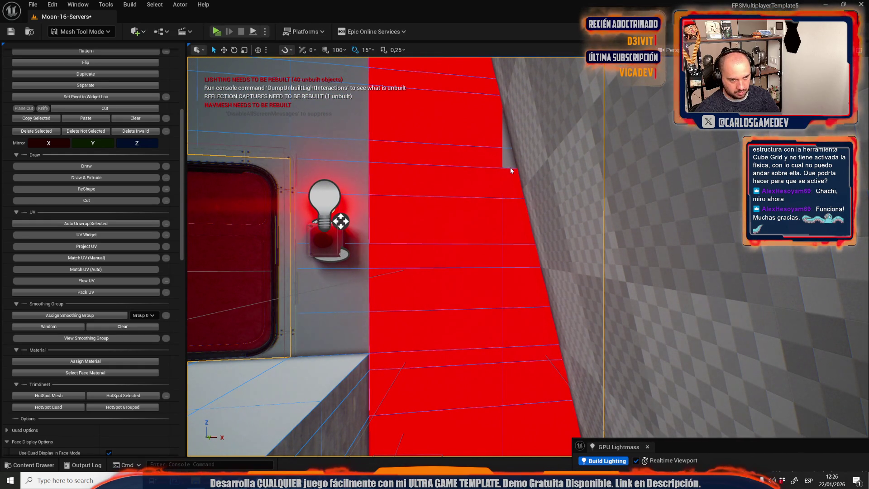
{"action": "key", "text": "s"}
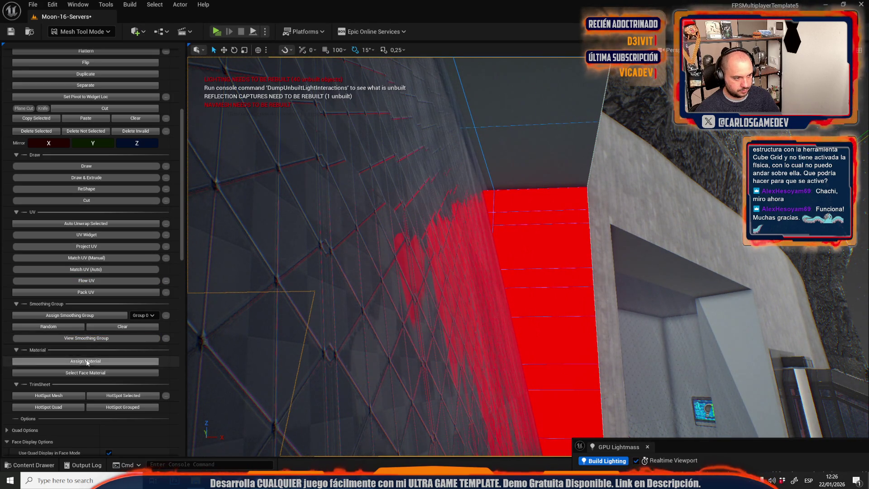
Step: Fly toward the red door, return to Selection Mode and select the large grid plane SM_Plane128
{"action": "key", "text": "d"}
{"action": "key", "text": "w"}
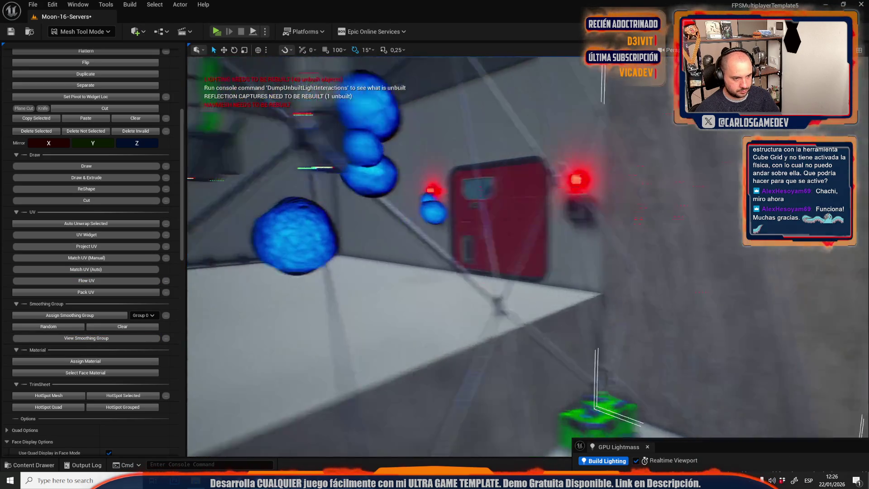
{"action": "key", "text": "f"}
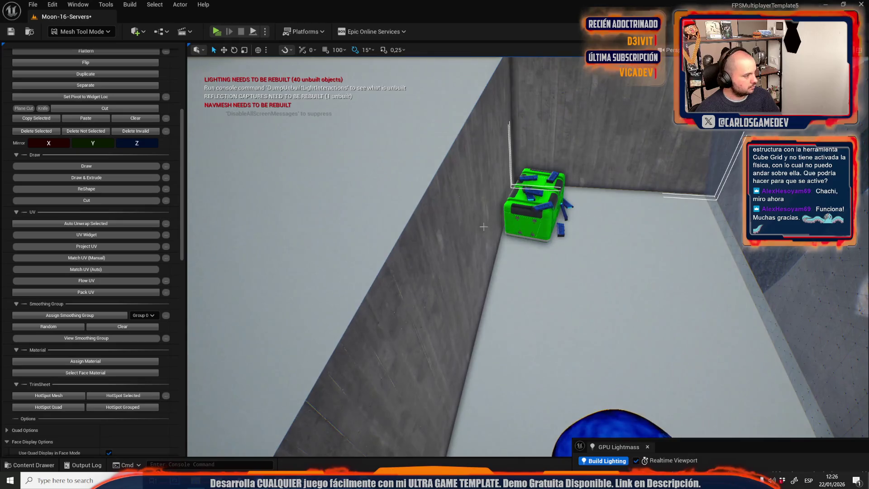
{"action": "key", "text": "w"}
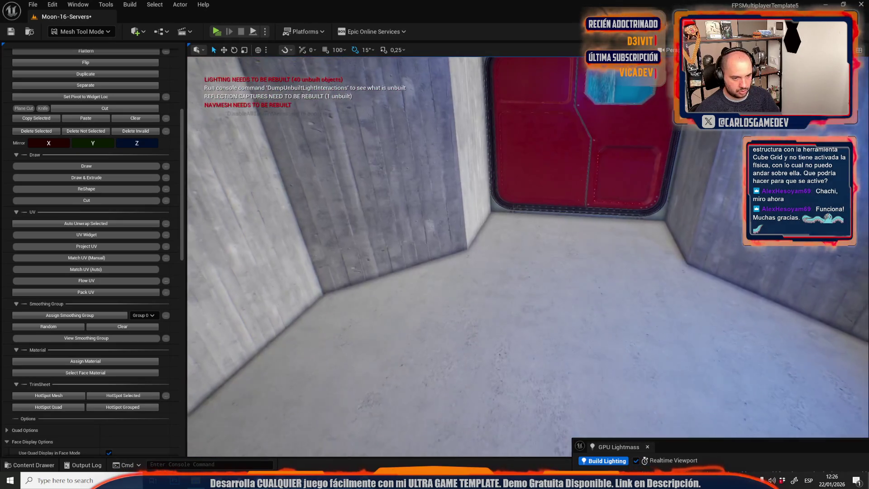
{"action": "left_click", "coordinate": [71, 31]}
{"action": "left_click", "coordinate": [77, 60]}
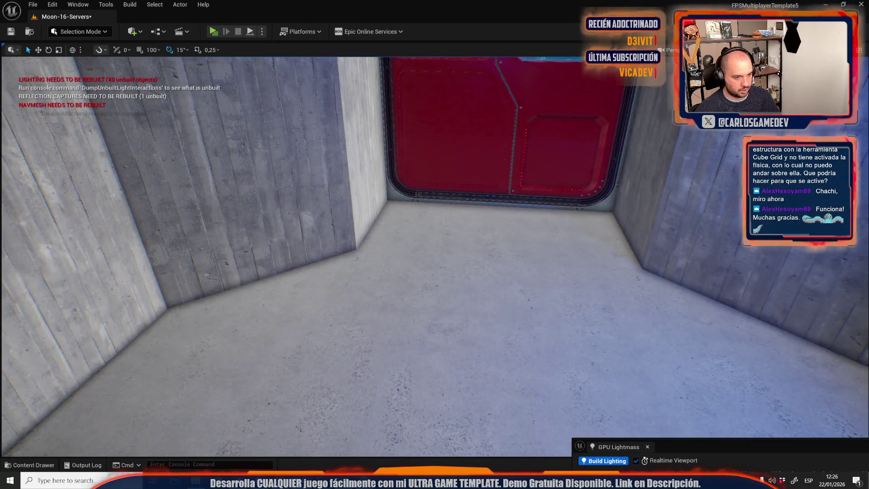
{"action": "left_click_drag", "start_coordinate": [366, 259], "coordinate": [366, 259]}
{"action": "left_click", "coordinate": [244, 272]}
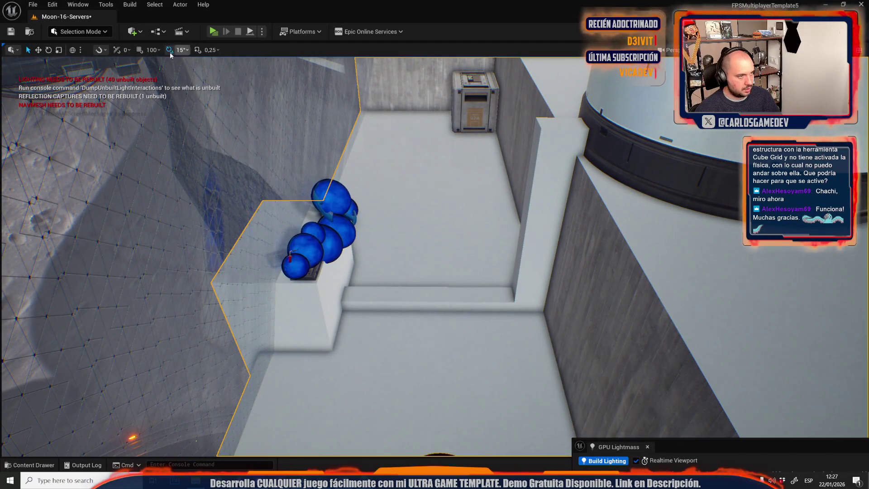
Step: In Mesh Tool face mode, select all corridor floor faces and assign the material
{"action": "left_click", "coordinate": [107, 32]}
{"action": "left_click", "coordinate": [129, 163]}
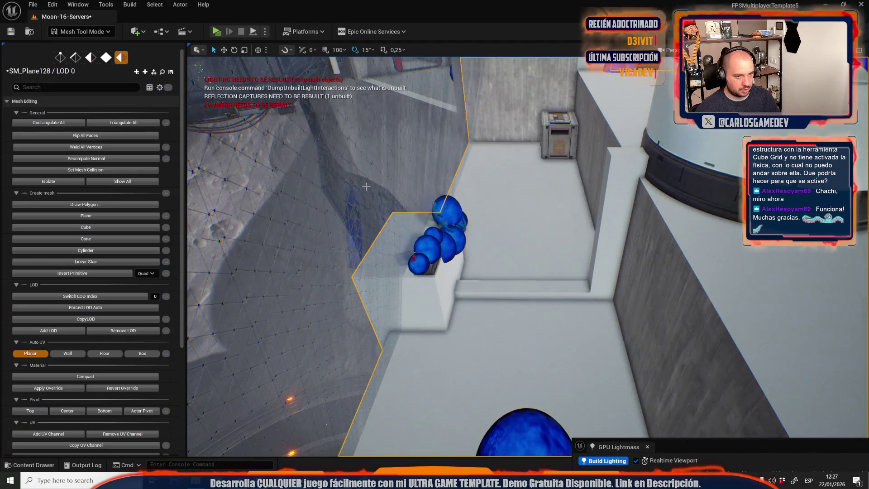
{"action": "left_click", "coordinate": [106, 57]}
{"action": "key", "text": "ctrl+a"}
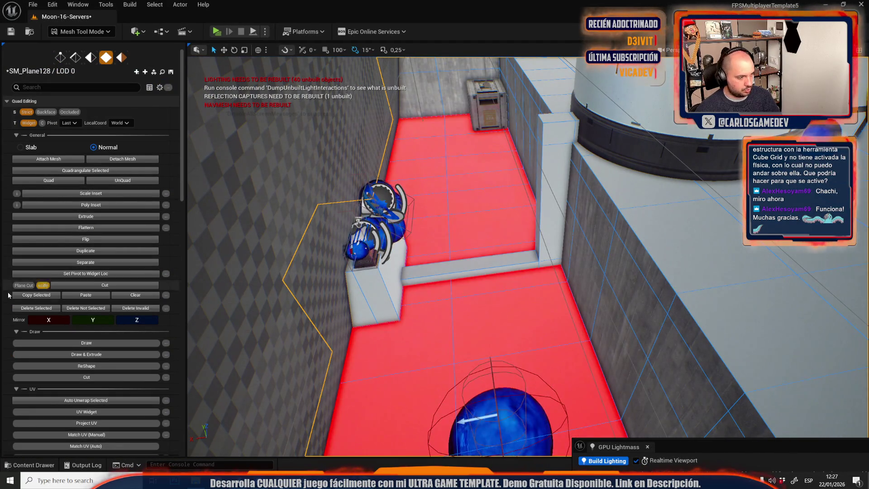
{"action": "scroll", "coordinate": [90, 362], "scroll_direction": "down", "scroll_amount": 5}
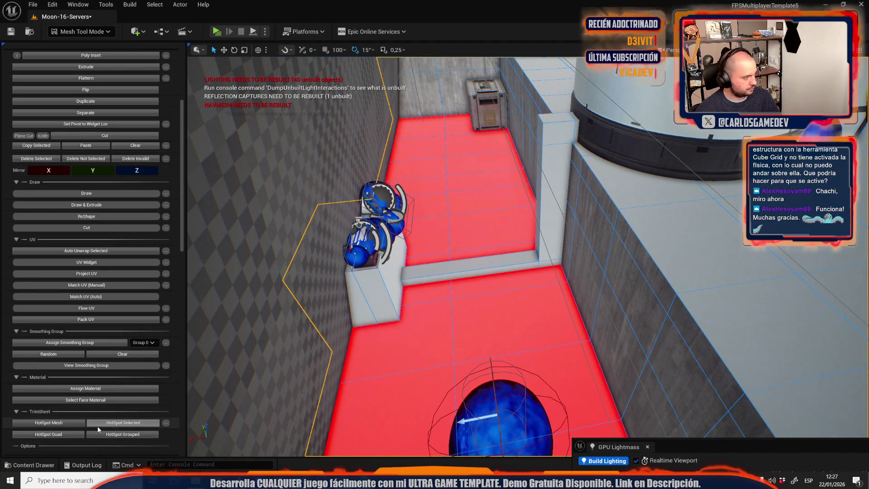
{"action": "scroll", "coordinate": [99, 421], "scroll_direction": "down", "scroll_amount": 1}
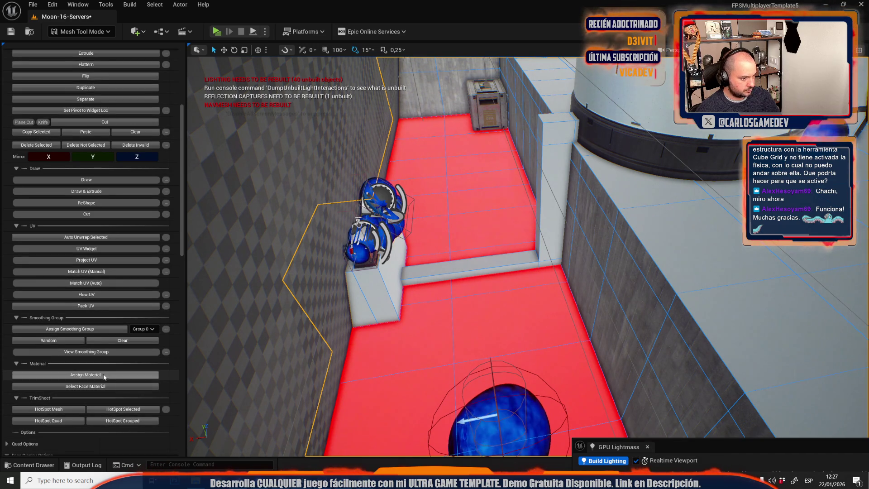
{"action": "left_click", "coordinate": [107, 376]}
Step: Select the pedestal, ledge and pillar faces, then go back to Selection Mode
{"action": "left_click", "coordinate": [387, 310]}
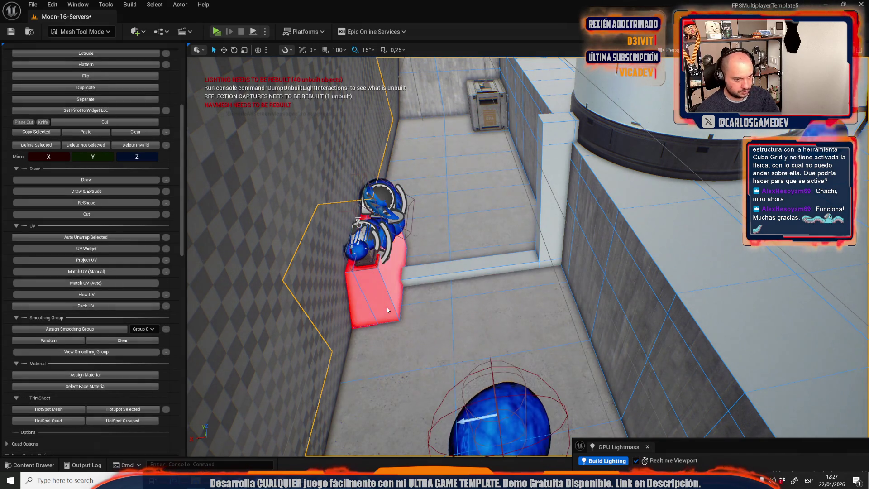
{"action": "left_click", "coordinate": [451, 275], "text": "shift"}
{"action": "left_click", "coordinate": [554, 190], "text": "shift"}
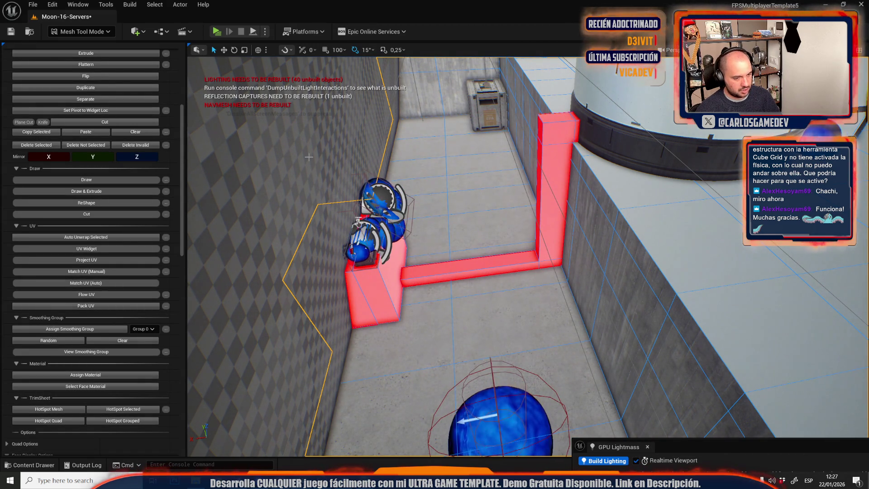
{"action": "left_click", "coordinate": [81, 32]}
{"action": "left_click", "coordinate": [77, 58]}
{"action": "mouse_move", "coordinate": [294, 148]}
{"action": "left_mouse_down"}
{"action": "mouse_move", "coordinate": [276, 113]}
{"action": "mouse_move", "coordinate": [349, 113]}
{"action": "mouse_move", "coordinate": [331, 72]}
{"action": "mouse_move", "coordinate": [308, 105]}
{"action": "left_mouse_up"}
Step: Save All from the Content Drawer, confirming Save Selected for the level and meshes
{"action": "key", "text": "ctrl+space"}
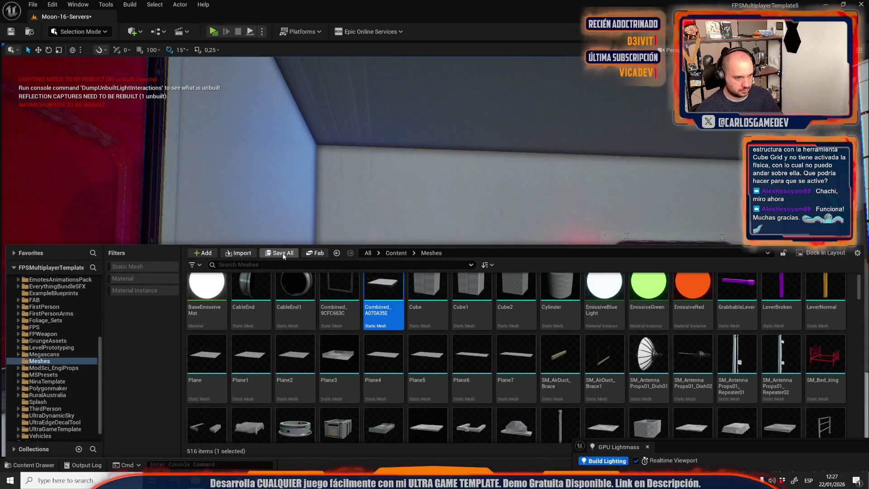
{"action": "left_click", "coordinate": [279, 253]}
{"action": "left_click", "coordinate": [501, 336]}
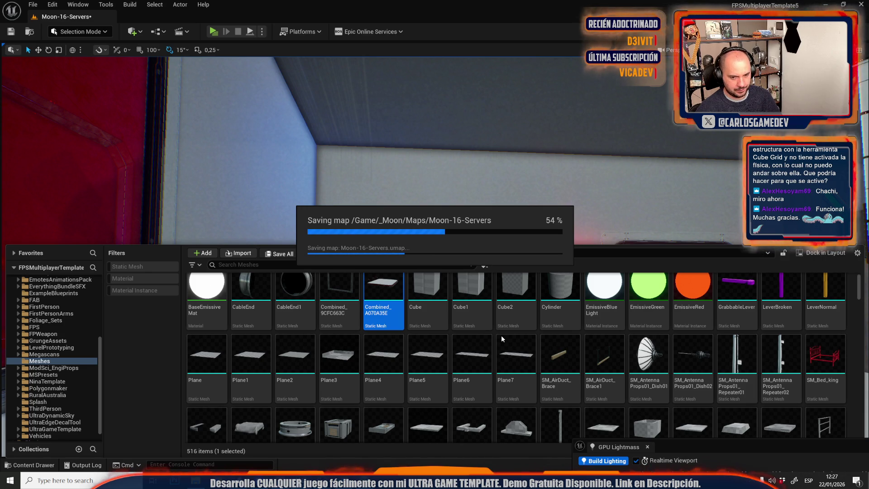
{"action": "left_click", "coordinate": [470, 313]}
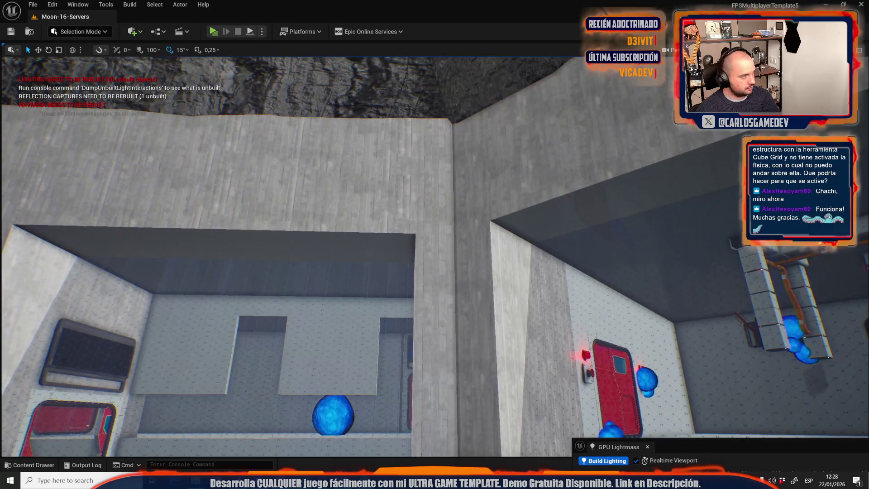
Step: In Mesh Tool Mode, select ceiling faces of SM_Plane132 in face editing
{"action": "left_click", "coordinate": [91, 34]}
{"action": "left_click", "coordinate": [108, 169]}
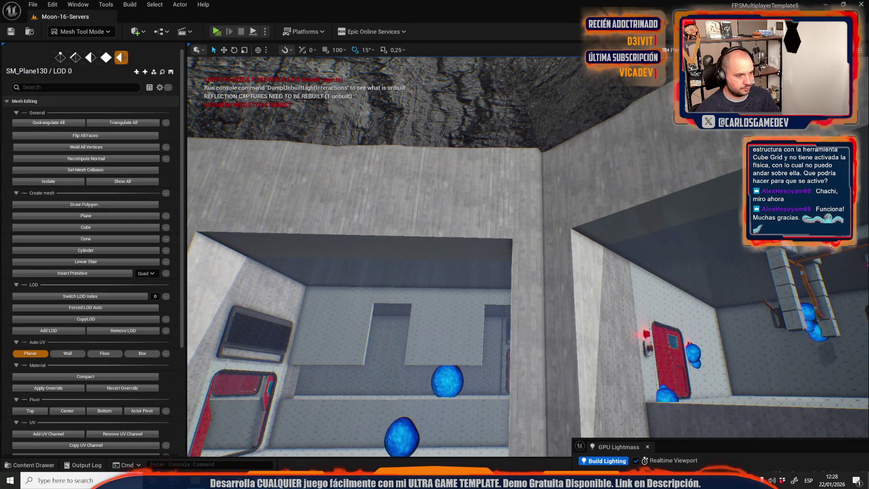
{"action": "left_click_drag", "start_coordinate": [254, 200], "coordinate": [347, 223]}
{"action": "left_click", "coordinate": [411, 202]}
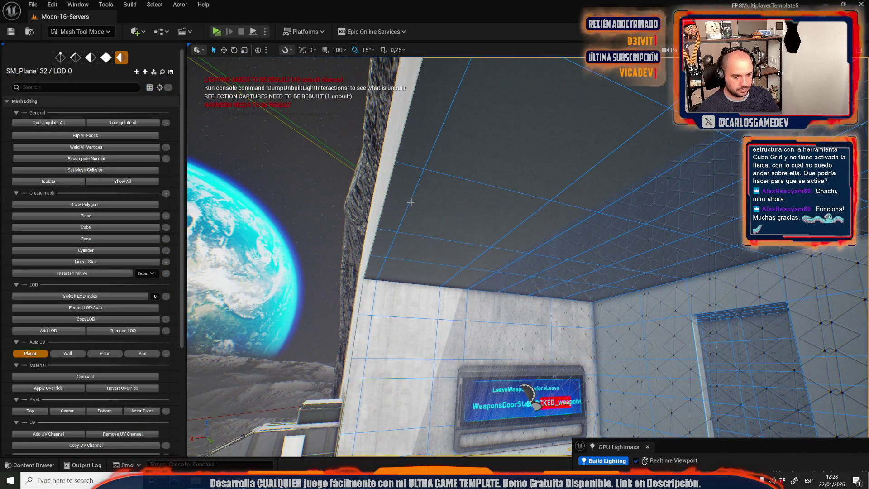
{"action": "key", "text": "4"}
{"action": "left_click", "coordinate": [444, 221]}
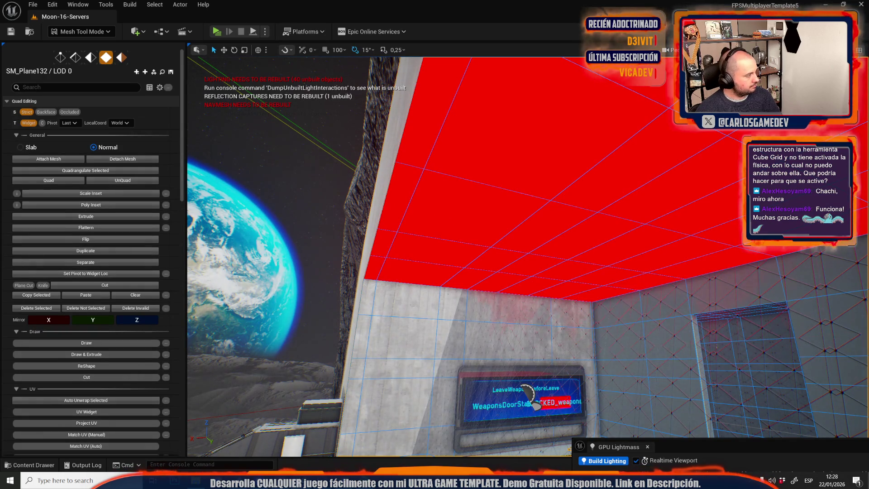
{"action": "scroll", "coordinate": [63, 281], "scroll_direction": "down", "scroll_amount": 5}
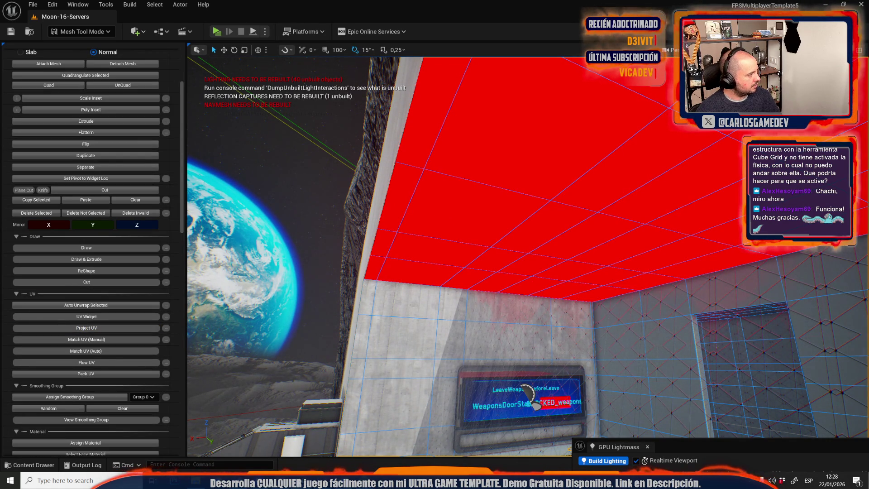
{"action": "scroll", "coordinate": [97, 374], "scroll_direction": "down", "scroll_amount": 3}
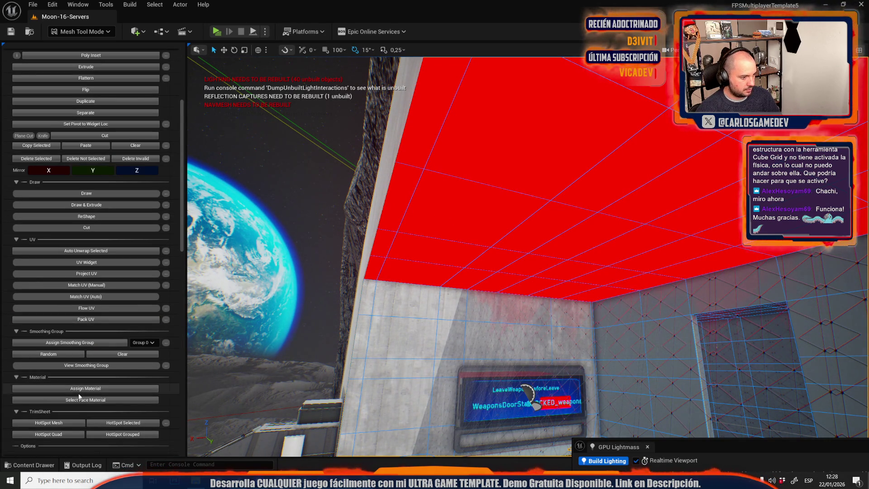
Step: Play-test the level with Alt+P, walking the corridor, then exit with F8
{"action": "key", "text": "alt+p"}
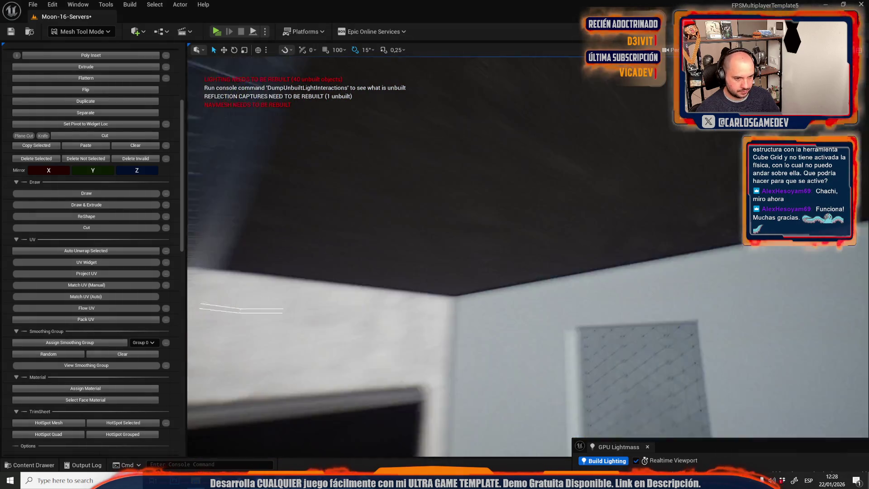
{"action": "key", "text": "w"}
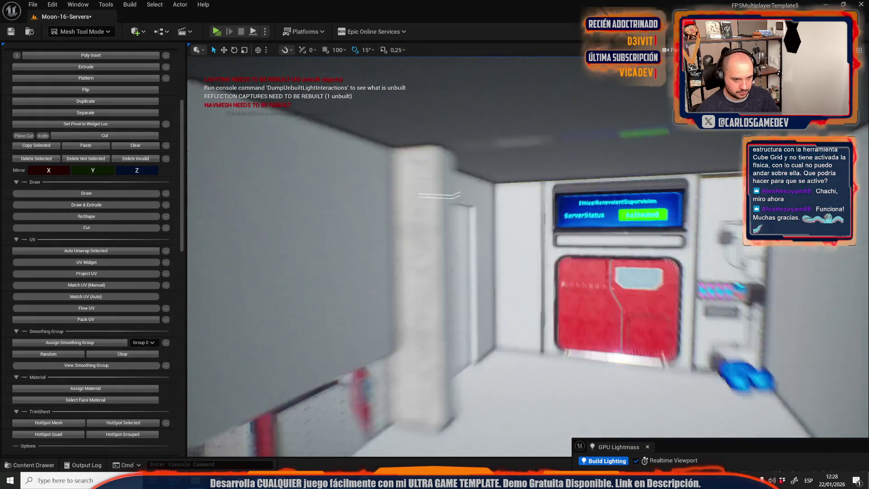
{"action": "key", "text": "w"}
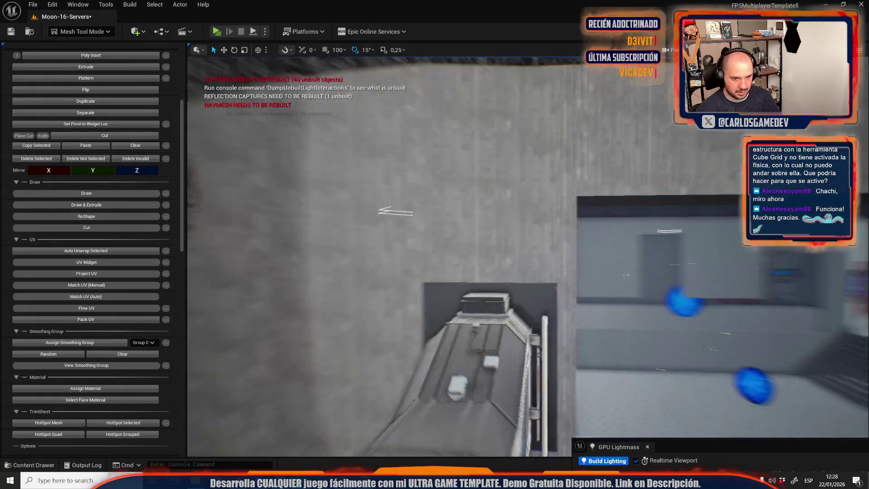
{"action": "key", "text": "w"}
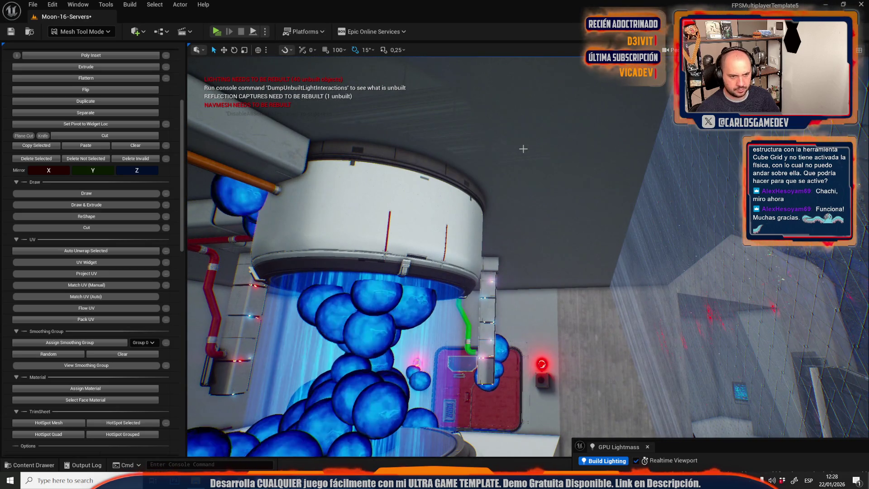
{"action": "key", "text": "F8"}
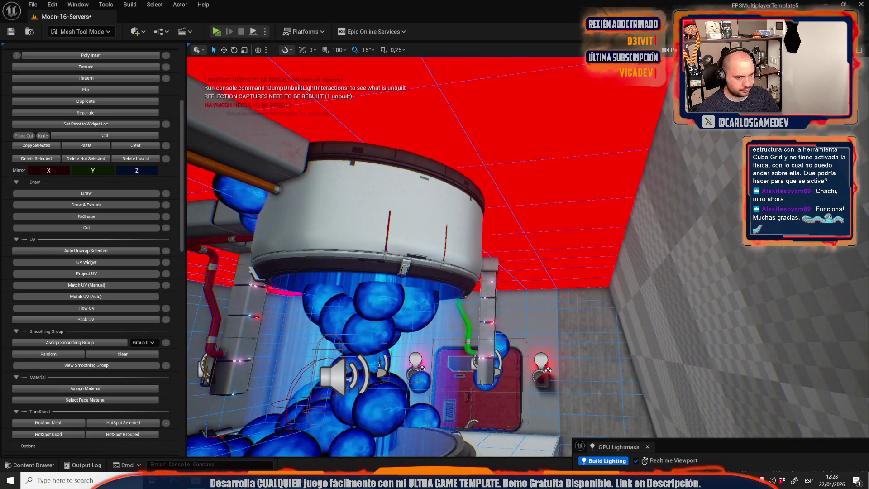
Step: Fly into the grey monitor room and double-click to select its entire ceiling
{"action": "key", "text": "w"}
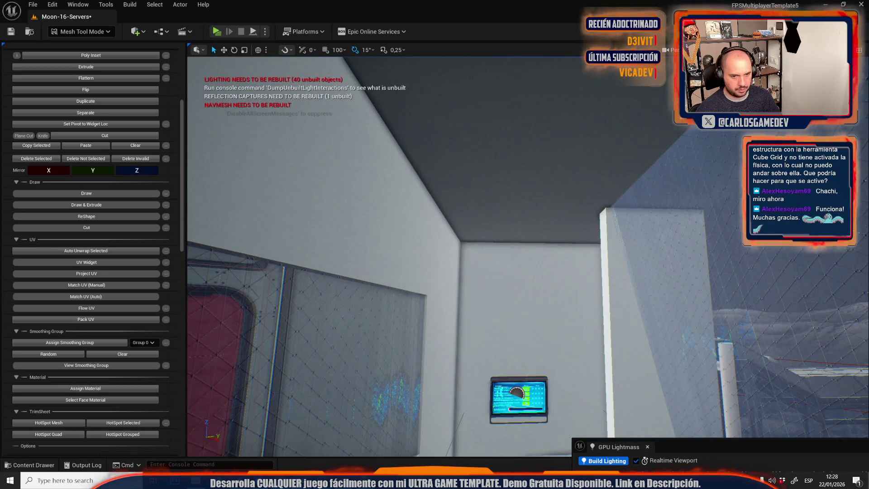
{"action": "double_click", "coordinate": [505, 192]}
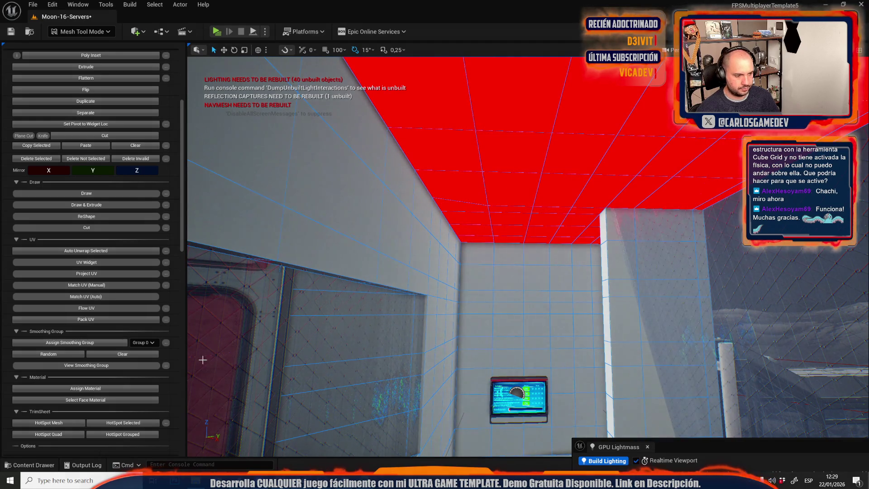
{"action": "key", "text": "s"}
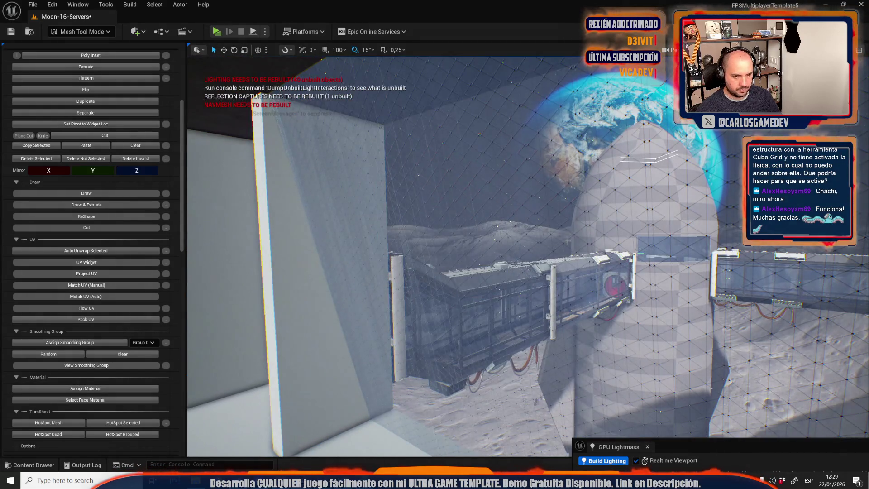
{"action": "key", "text": "w"}
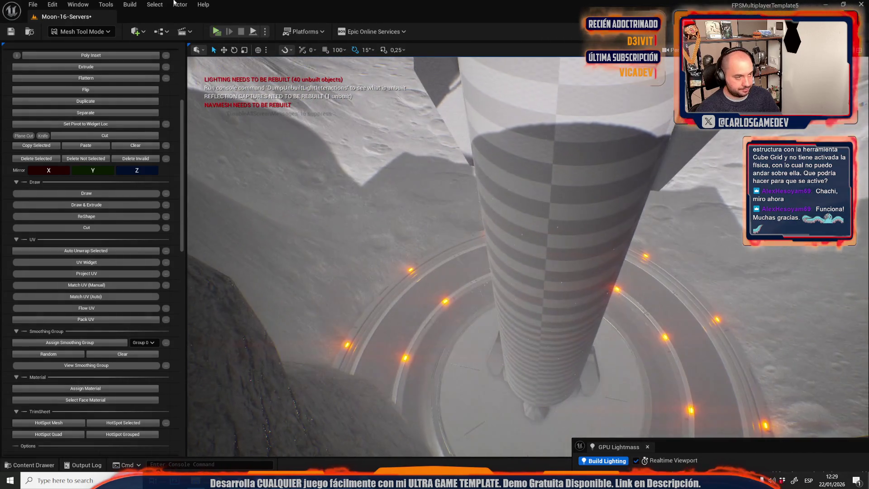
{"action": "left_click", "coordinate": [81, 31]}
Step: Switch to Selection Mode, fly through the interior rooms, and open the Meshes folder in the Content Drawer
{"action": "left_click", "coordinate": [99, 63]}
{"action": "key", "text": "w"}
{"action": "key", "text": "w"}
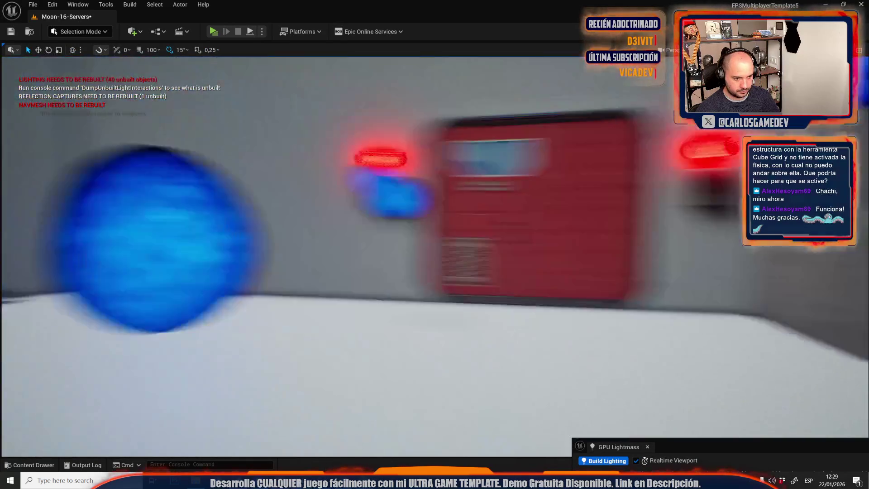
{"action": "key", "text": "w"}
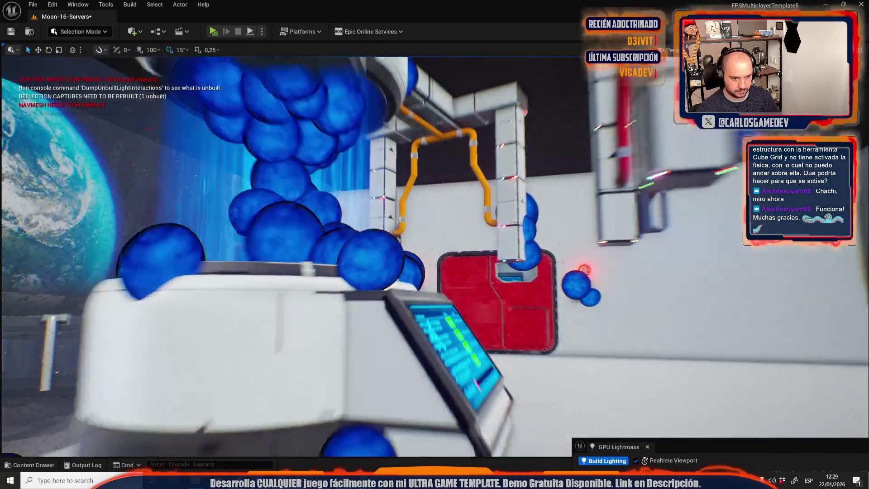
{"action": "key", "text": "w"}
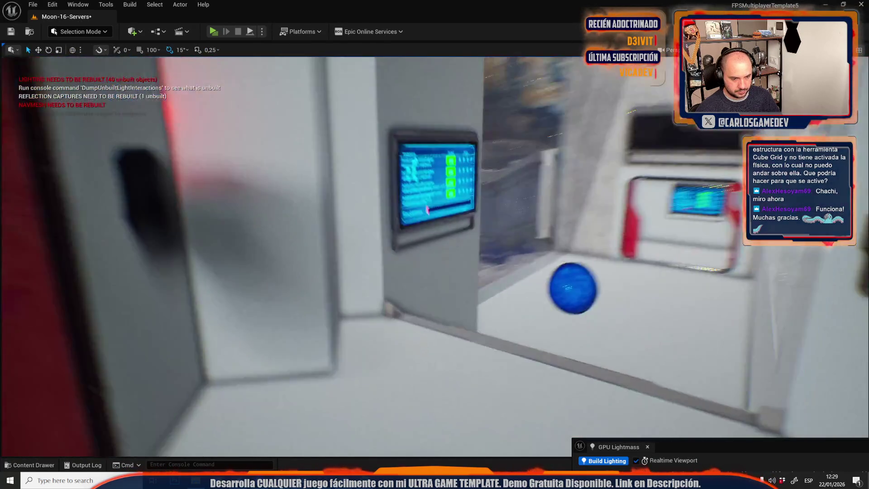
{"action": "key", "text": "w"}
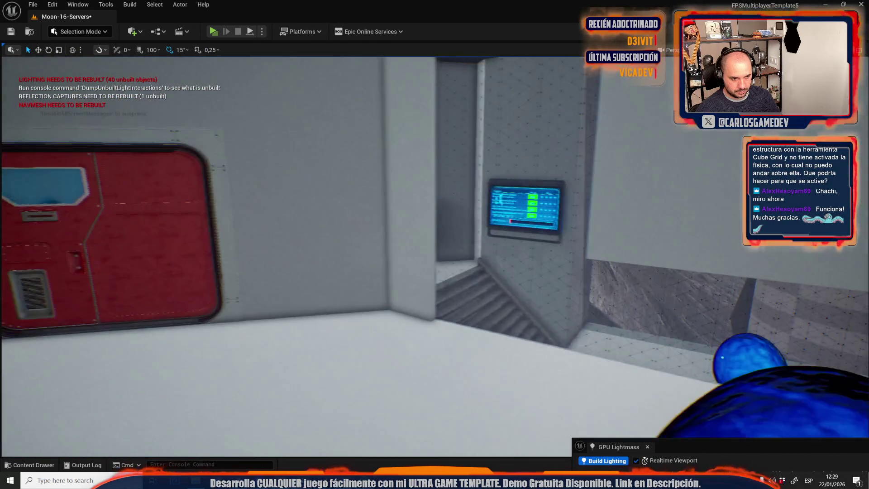
{"action": "key", "text": "w"}
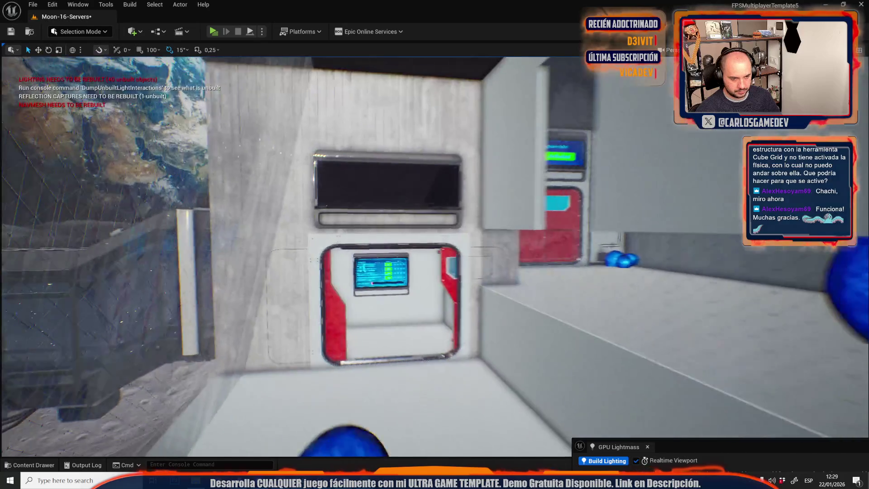
{"action": "key", "text": "w"}
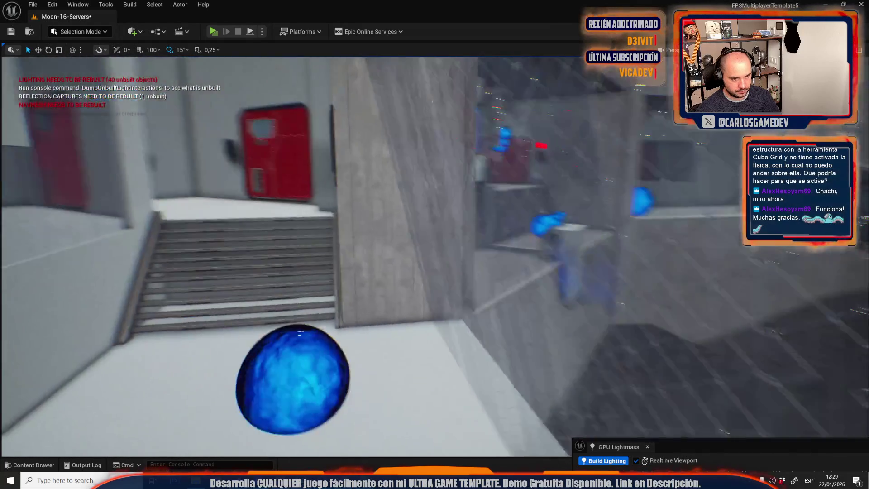
{"action": "key", "text": "w"}
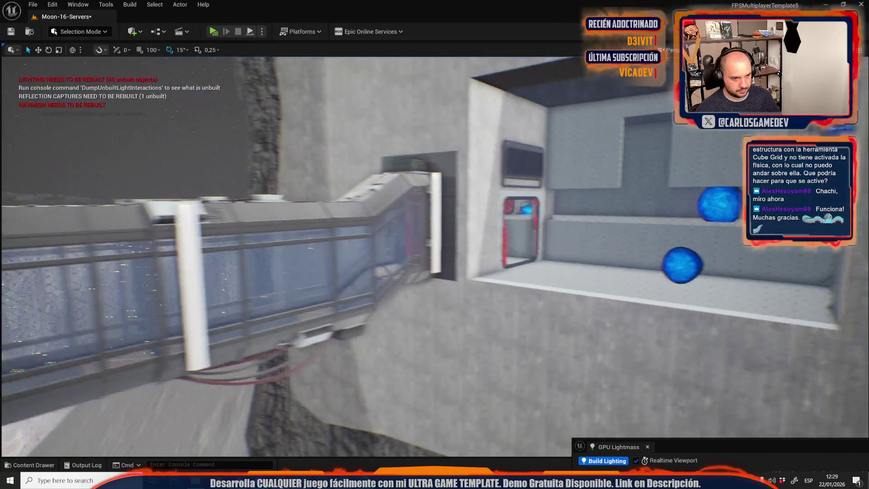
{"action": "key", "text": "w"}
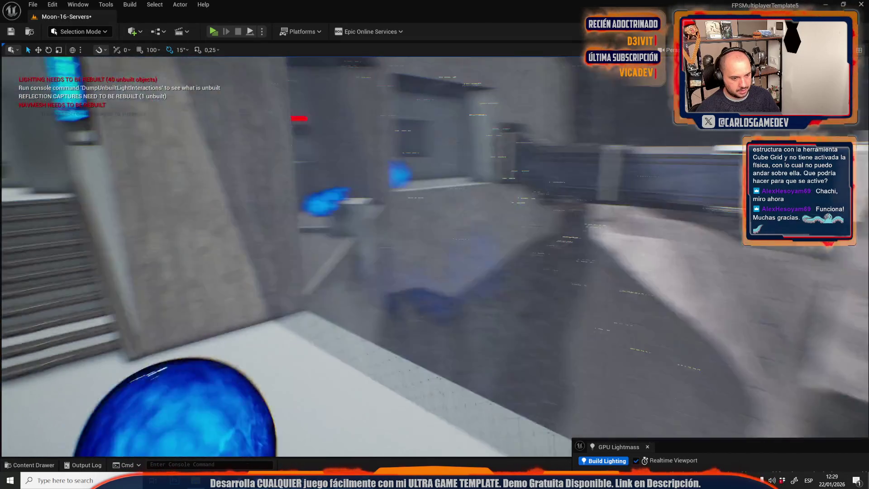
{"action": "key", "text": "ctrl+space"}
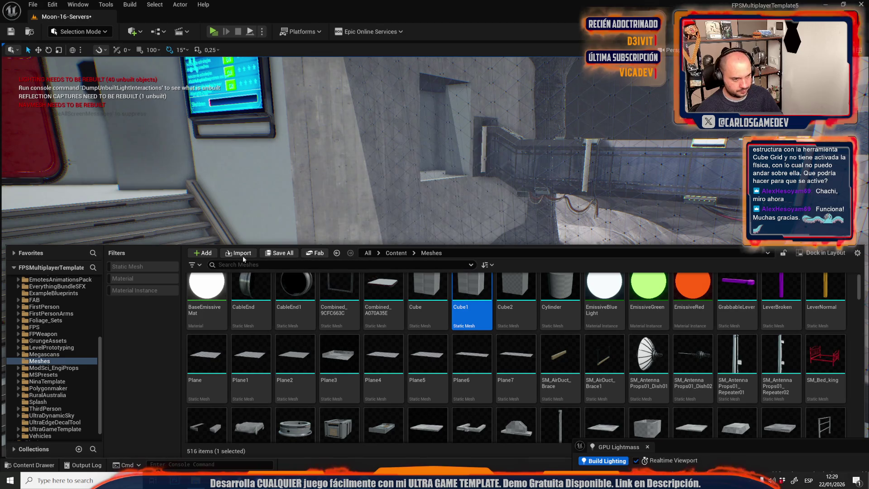
Step: Save all modified assets with Save Selected, then select Cube2 in Meshes and face the wall monitor
{"action": "left_click", "coordinate": [265, 253]}
{"action": "left_click", "coordinate": [502, 333]}
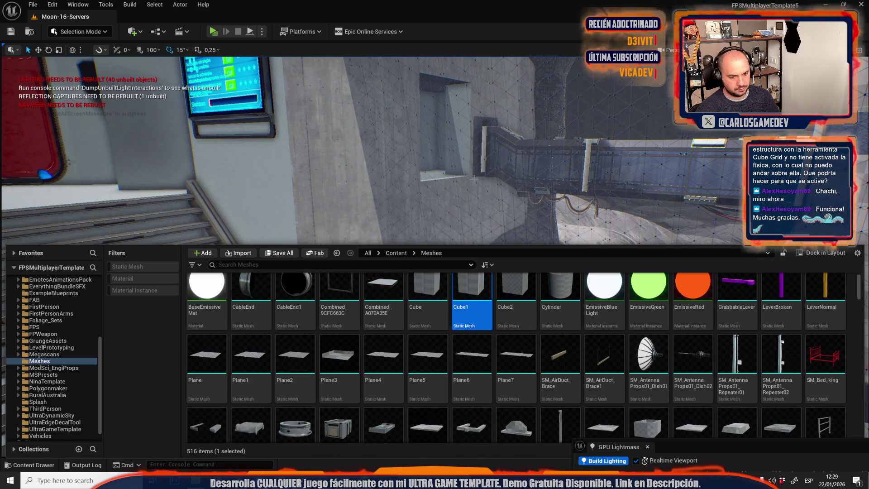
{"action": "left_click", "coordinate": [499, 286]}
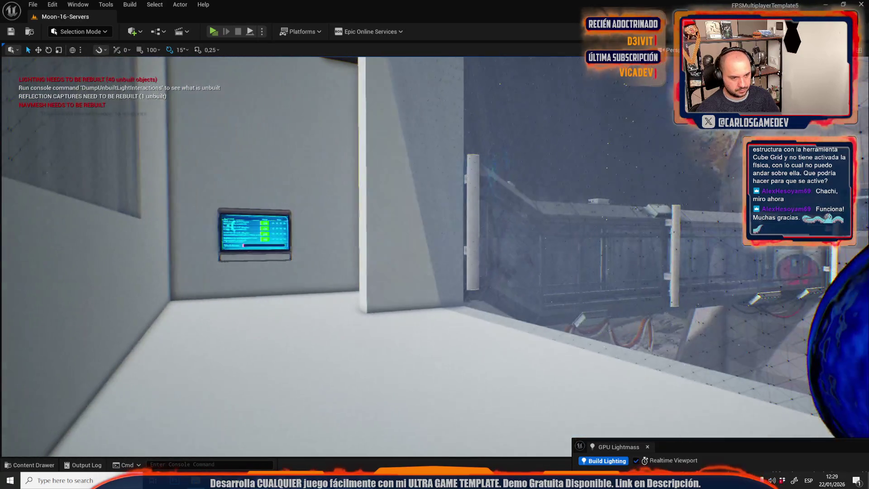
{"action": "left_click_drag", "start_coordinate": [507, 200], "coordinate": [526, 202]}
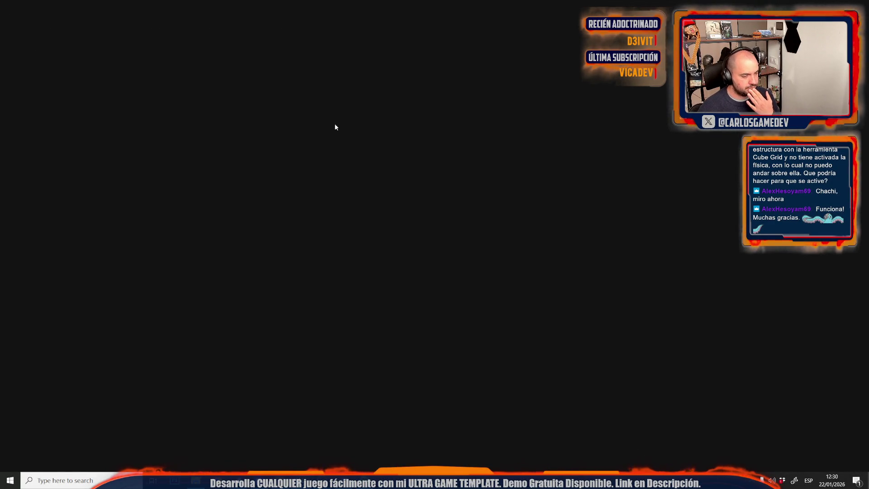
{"action": "scroll", "coordinate": [341, 146], "scroll_direction": "up", "scroll_amount": 10}
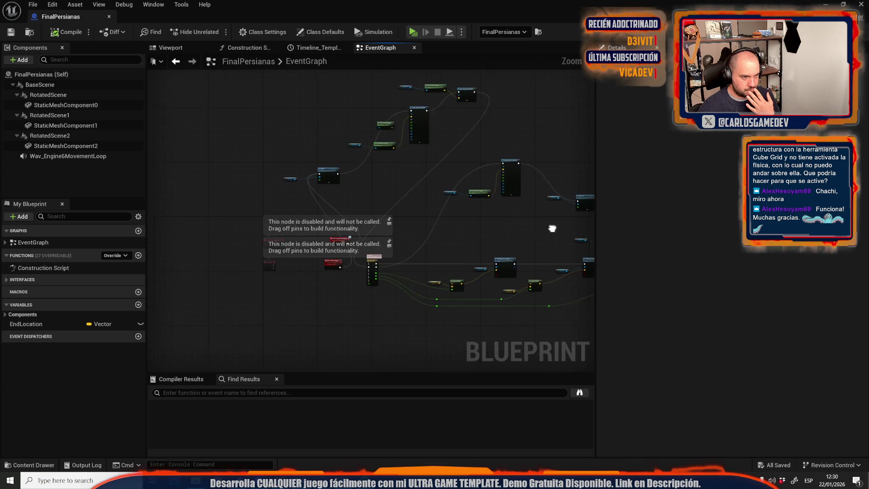
{"action": "mouse_move", "coordinate": [454, 260]}
{"action": "left_mouse_down"}
{"action": "mouse_move", "coordinate": [234, 139]}
{"action": "mouse_move", "coordinate": [251, 164]}
{"action": "left_mouse_up"}
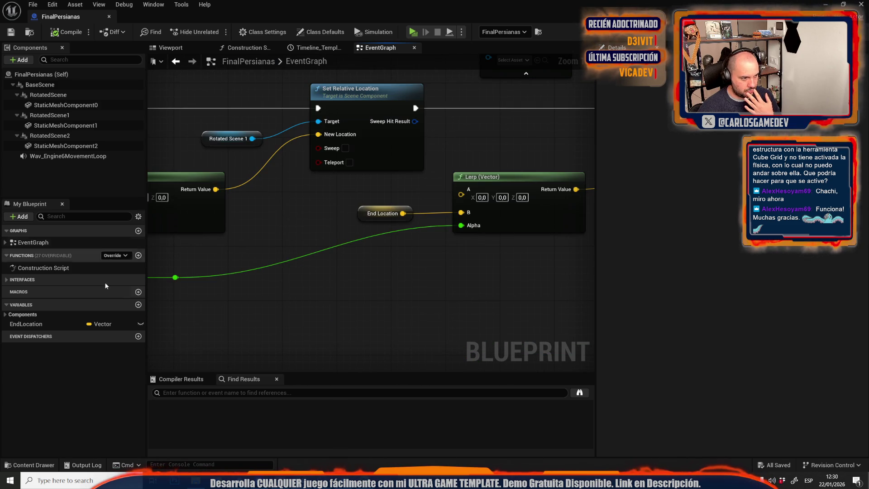
{"action": "left_click", "coordinate": [36, 324]}
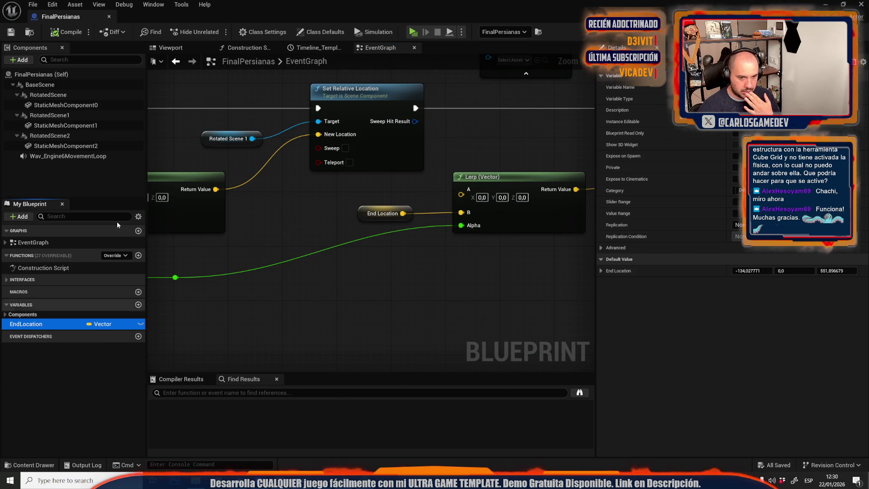
{"action": "double_click", "coordinate": [292, 11]}
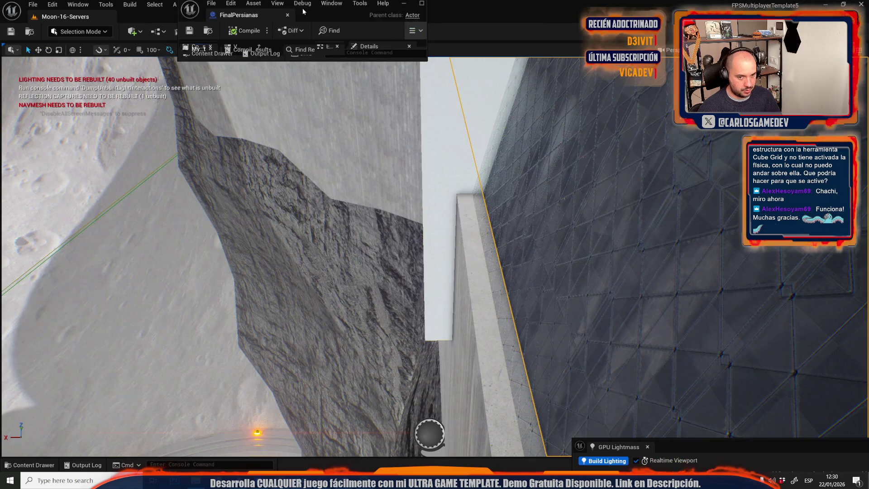
{"action": "left_click", "coordinate": [424, 5]}
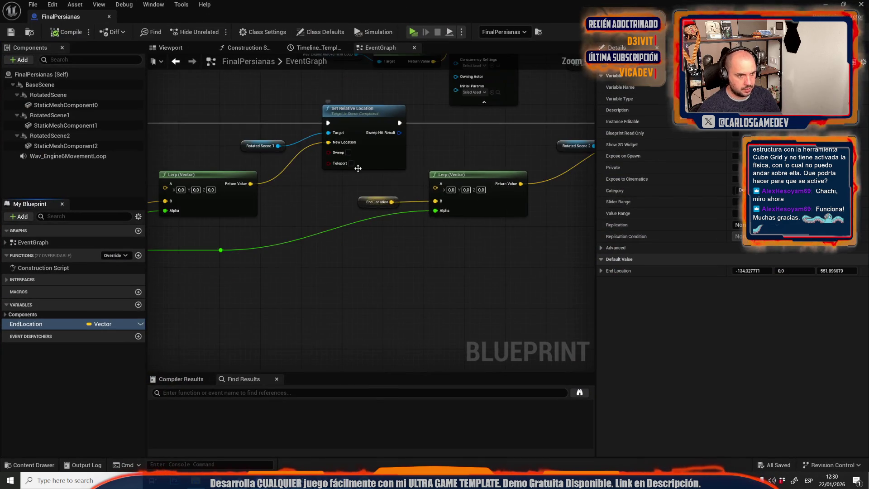
{"action": "left_click_drag", "start_coordinate": [463, 183], "coordinate": [774, 198]}
{"action": "key", "text": "alt+Tab"}
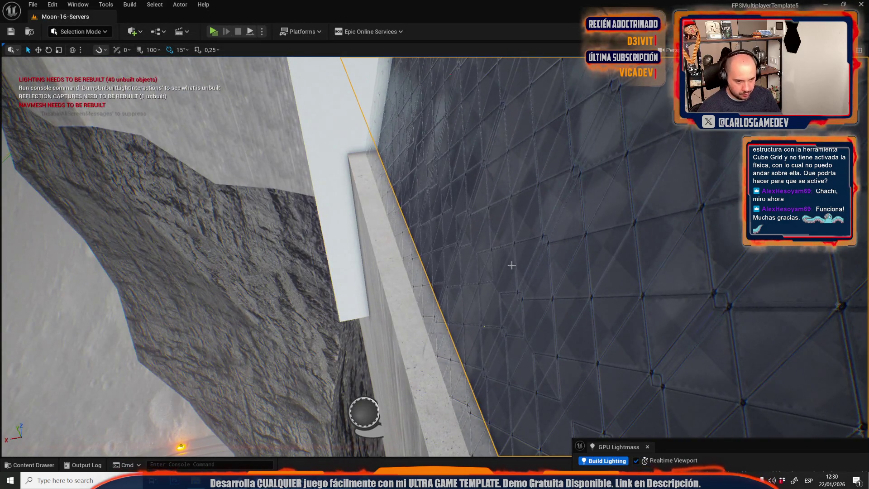
Step: Fly the view along the dark grid wall and bring up the File menu
{"action": "left_click_drag", "start_coordinate": [512, 265], "coordinate": [407, 277]}
{"action": "mouse_move", "coordinate": [494, 218]}
{"action": "left_mouse_down"}
{"action": "mouse_move", "coordinate": [418, 239]}
{"action": "mouse_move", "coordinate": [693, 191]}
{"action": "mouse_move", "coordinate": [588, 199]}
{"action": "left_mouse_up"}
{"action": "left_click", "coordinate": [33, 6]}
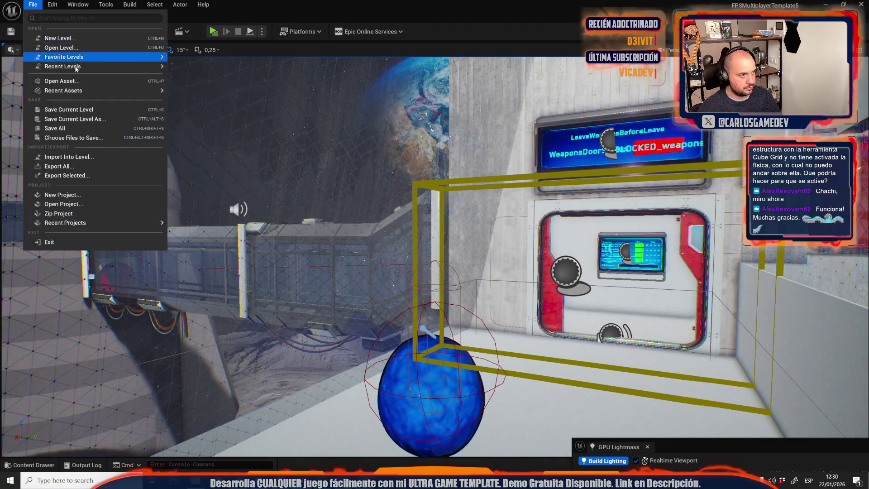
Step: Save Moon-16-Servers and switch to Moon-12-Crater-Base, pulling back to overview its glass-walled room
{"action": "mouse_move", "coordinate": [77, 68]}
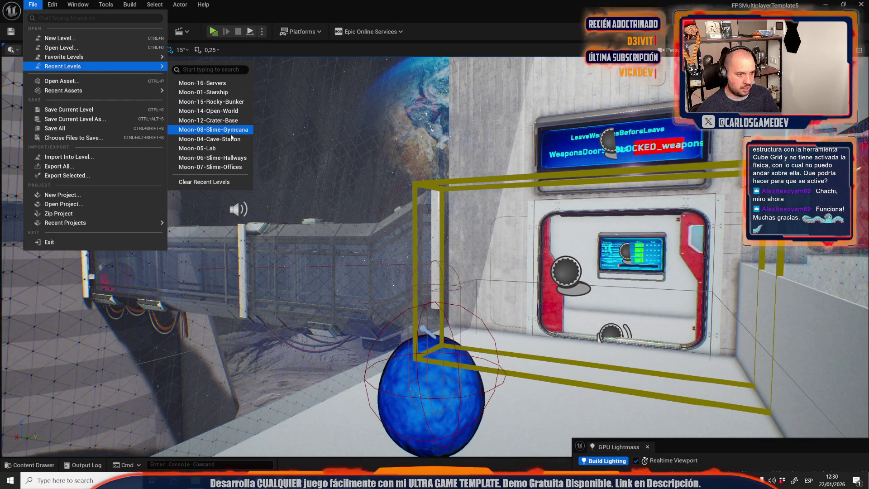
{"action": "left_click", "coordinate": [209, 121]}
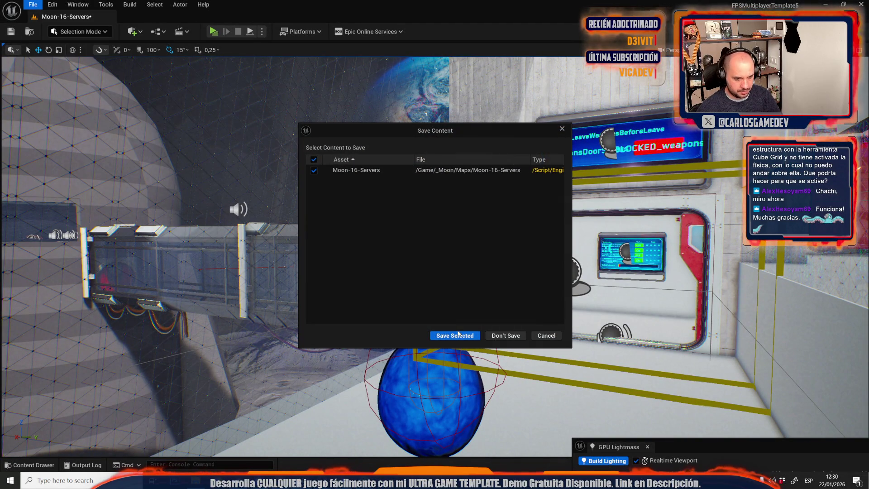
{"action": "left_click", "coordinate": [463, 337]}
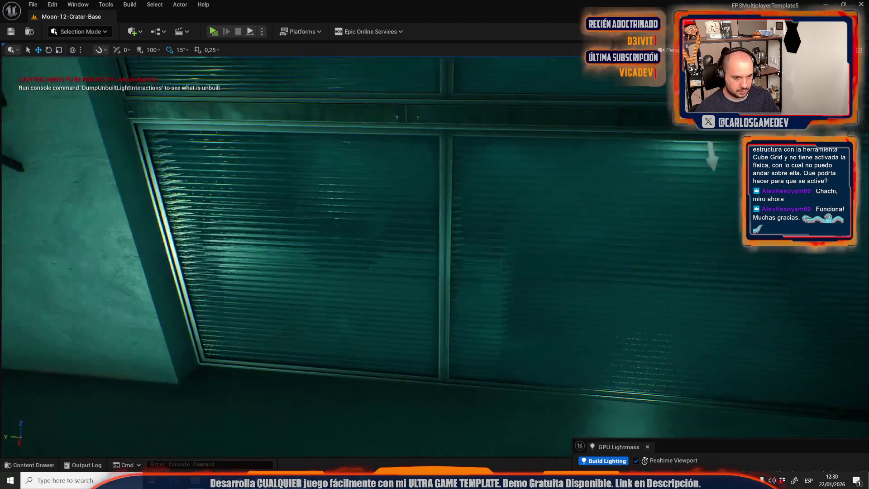
{"action": "scroll", "coordinate": [388, 297], "scroll_direction": "down", "scroll_amount": 5}
{"action": "left_click_drag", "start_coordinate": [370, 271], "coordinate": [370, 271]}
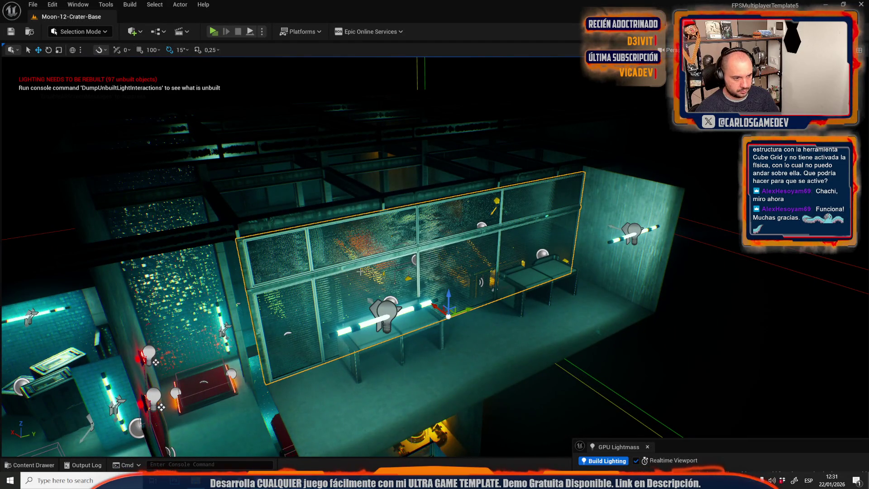
Step: Reopen the Moon-16-Servers level from File > Recent Levels
{"action": "left_click", "coordinate": [33, 4]}
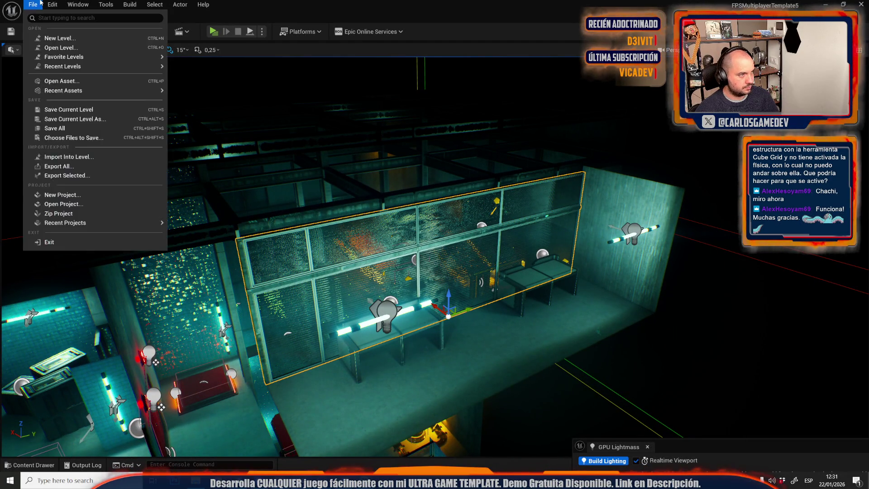
{"action": "mouse_move", "coordinate": [92, 58]}
{"action": "mouse_move", "coordinate": [127, 67]}
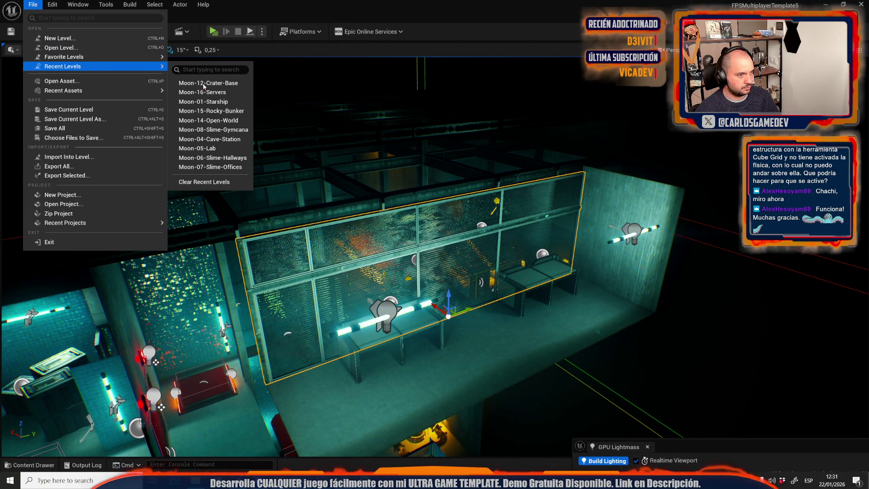
{"action": "left_click", "coordinate": [233, 97]}
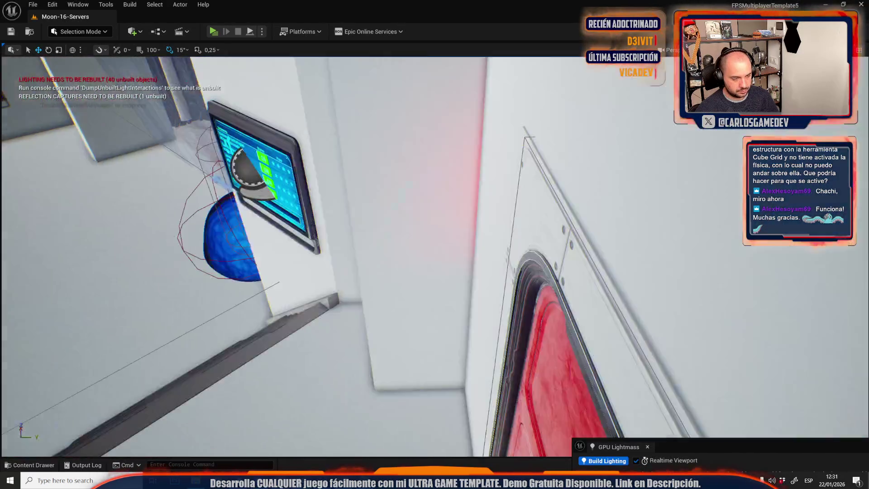
{"action": "key", "text": "f"}
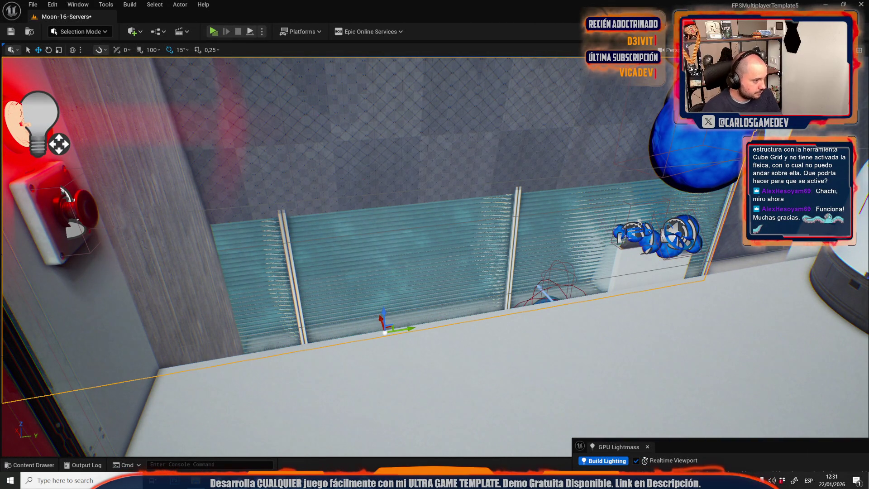
{"action": "mouse_move", "coordinate": [118, 307]}
{"action": "left_mouse_down"}
{"action": "mouse_move", "coordinate": [118, 289]}
{"action": "mouse_move", "coordinate": [118, 306]}
{"action": "left_mouse_up"}
{"action": "scroll", "coordinate": [118, 306], "scroll_direction": "up", "scroll_amount": 6}
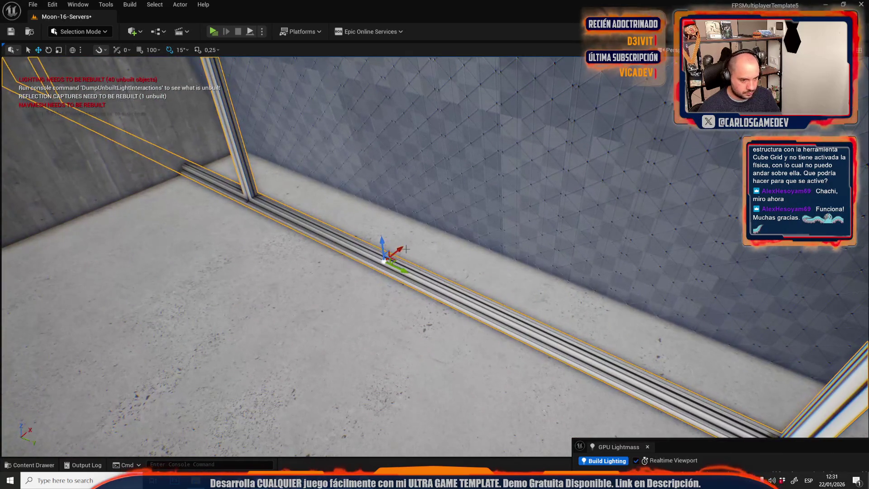
{"action": "mouse_move", "coordinate": [707, 314]}
{"action": "left_mouse_down"}
{"action": "mouse_move", "coordinate": [661, 317]}
{"action": "mouse_move", "coordinate": [494, 252]}
{"action": "left_mouse_up"}
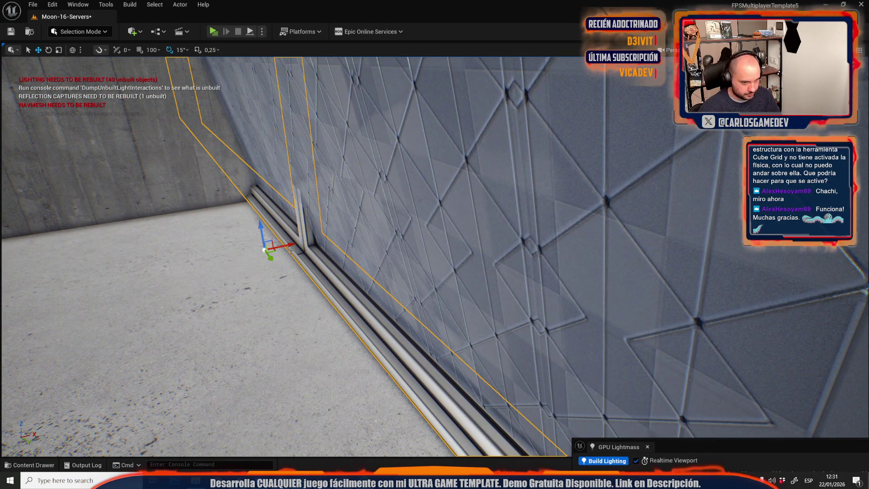
{"action": "left_click_drag", "start_coordinate": [290, 245], "coordinate": [462, 239]}
{"action": "left_click_drag", "start_coordinate": [347, 312], "coordinate": [346, 312]}
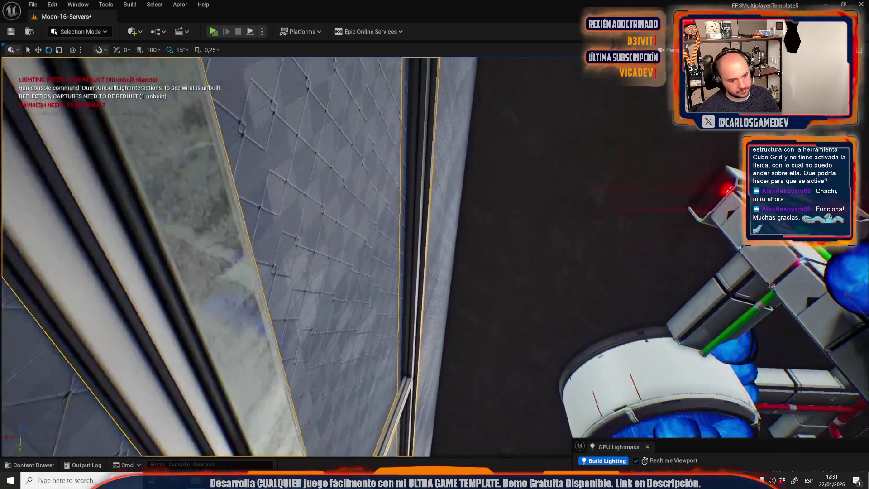
{"action": "left_click_drag", "start_coordinate": [347, 313], "coordinate": [380, 312]}
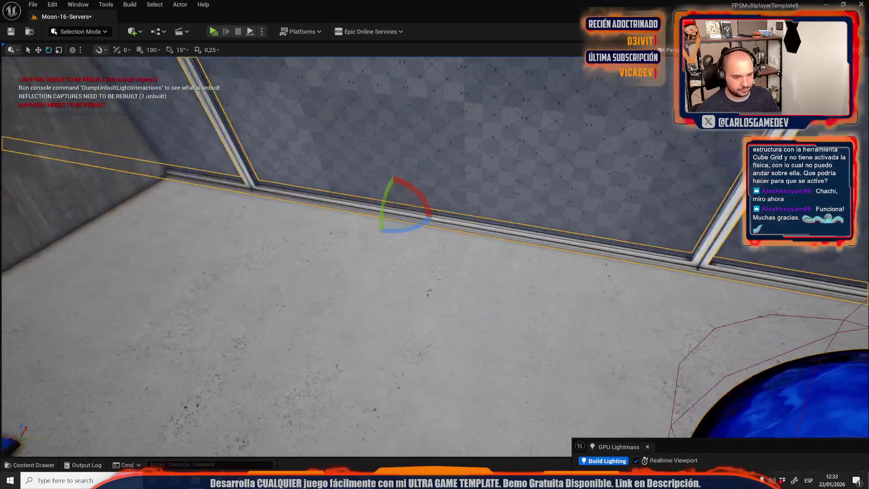
{"action": "key", "text": "w"}
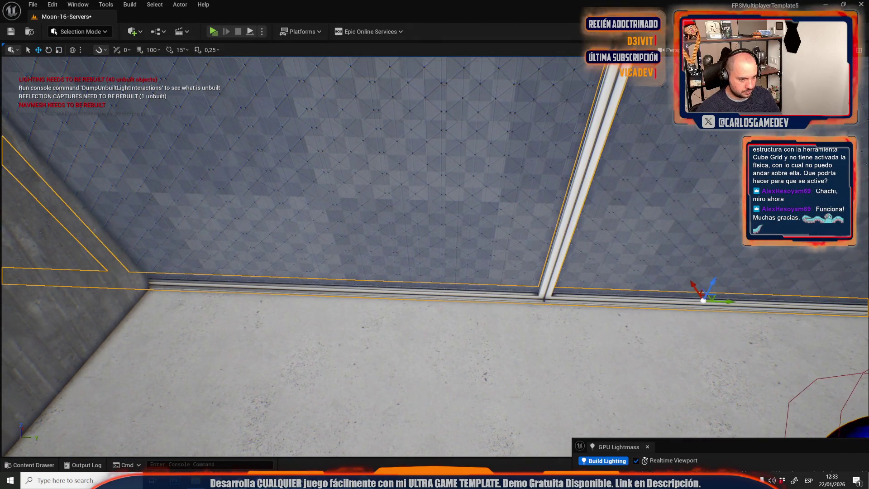
Step: Slide the window frame right along the wall, stretch it vertically in local space, and start Play
{"action": "left_click_drag", "start_coordinate": [281, 273], "coordinate": [594, 269]}
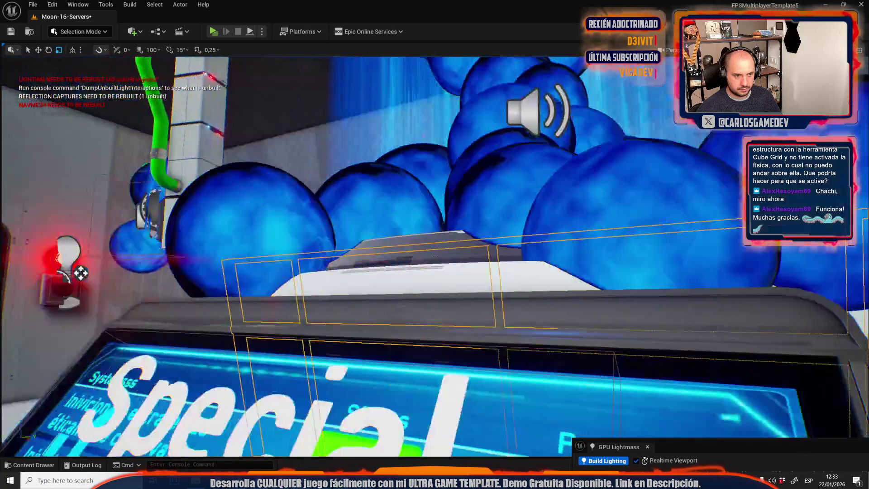
{"action": "key", "text": "w"}
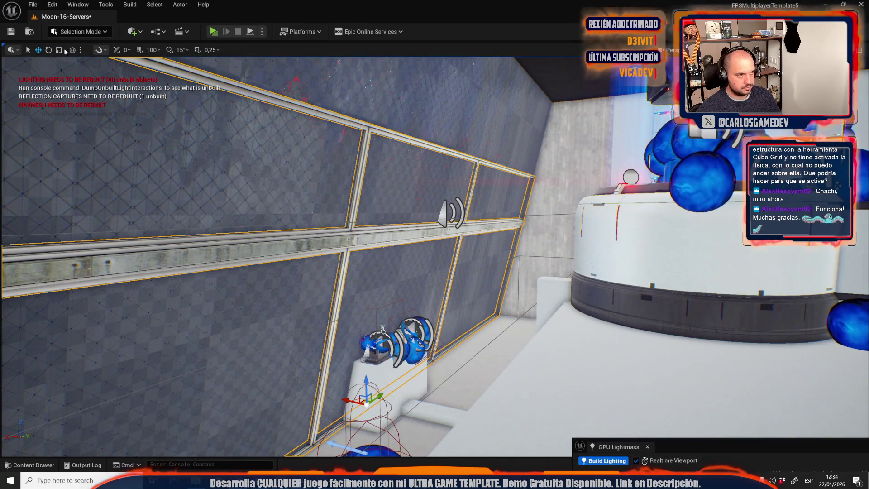
{"action": "key", "text": "ctrl+grave"}
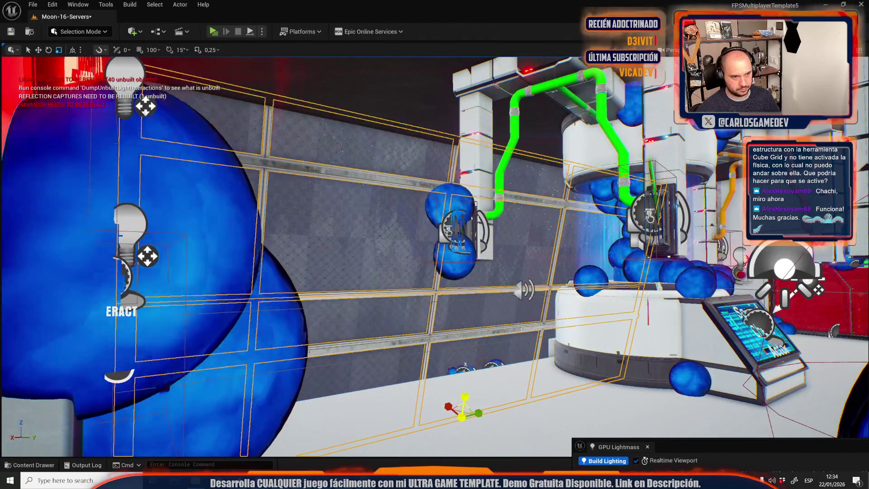
{"action": "left_click_drag", "start_coordinate": [462, 395], "coordinate": [462, 385]}
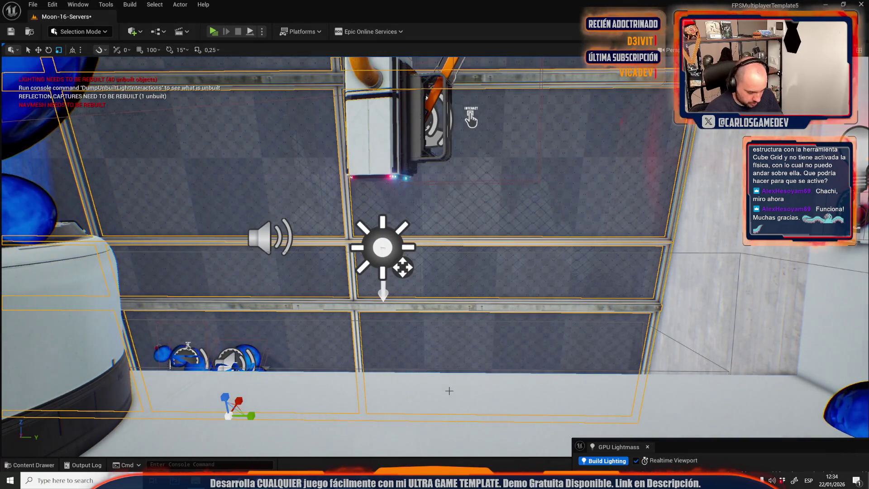
{"action": "key", "text": "alt+p"}
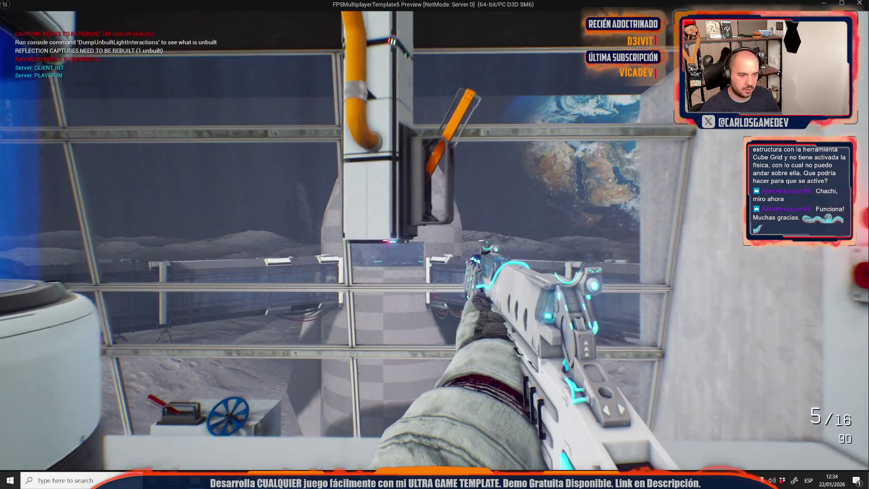
Step: Walk forward in the play preview to check the windows, then stop it with Esc
{"action": "key", "text": "w"}
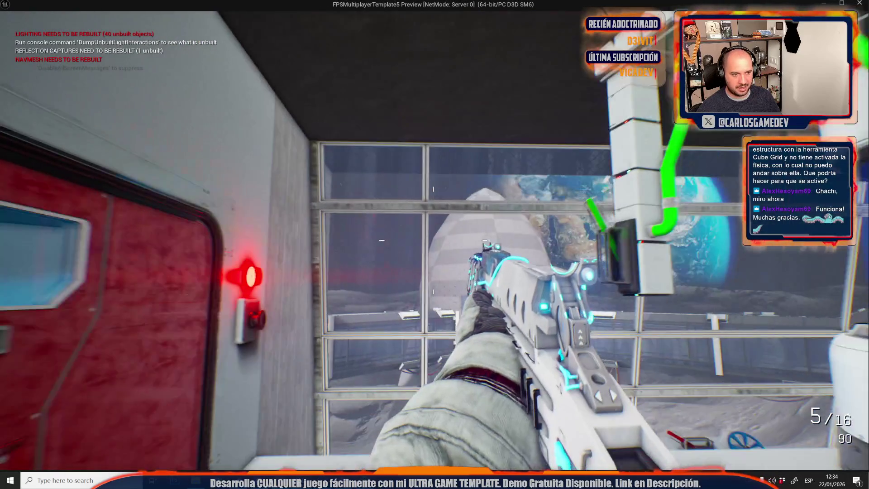
{"action": "key", "text": "Escape"}
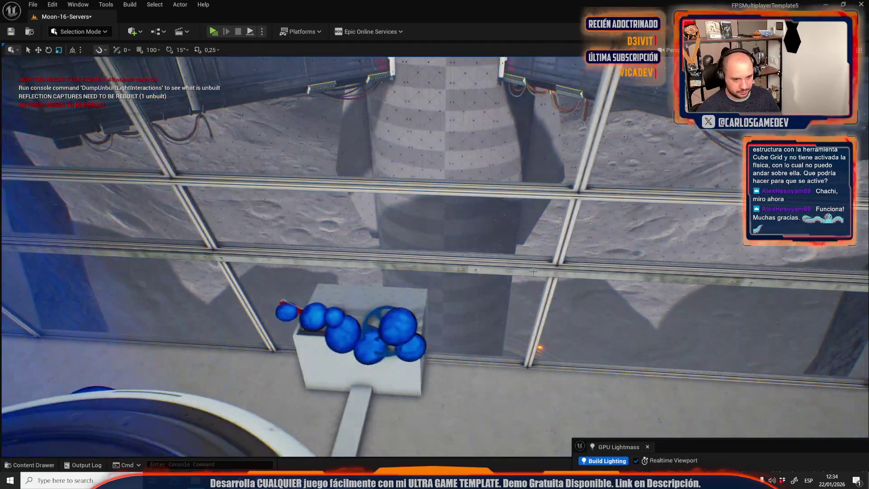
{"action": "left_click", "coordinate": [348, 203]}
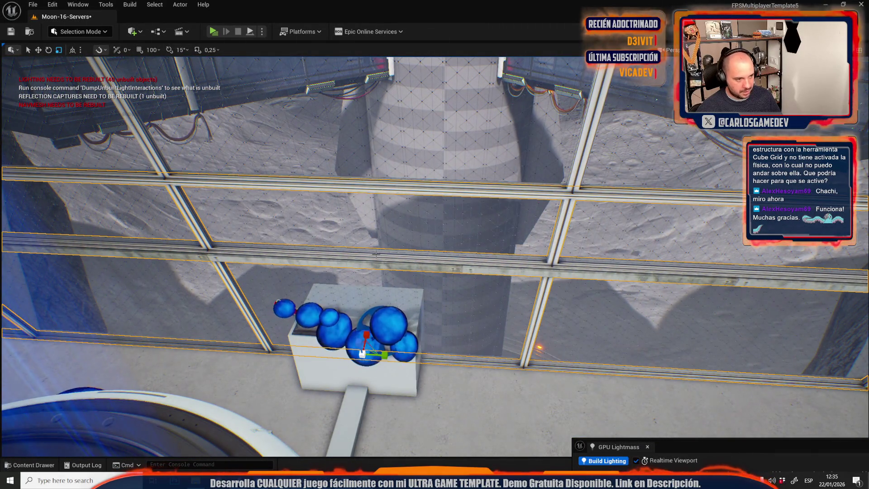
{"action": "key", "text": "f"}
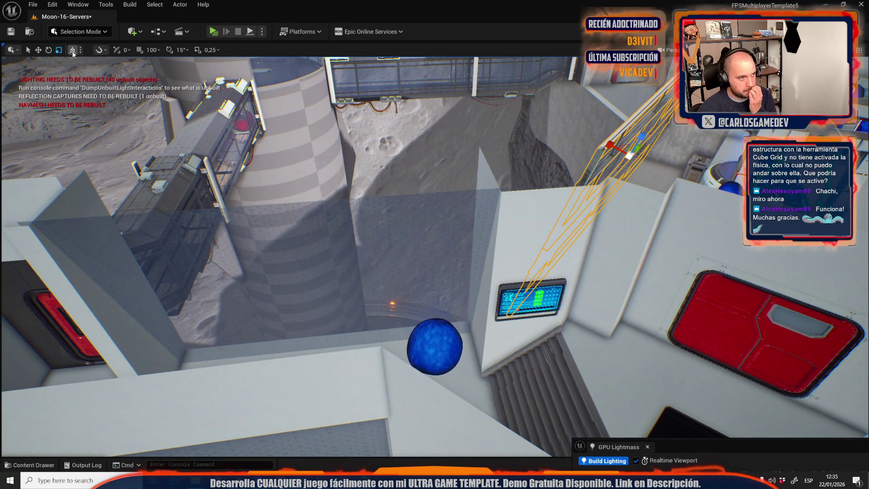
{"action": "left_click", "coordinate": [39, 52]}
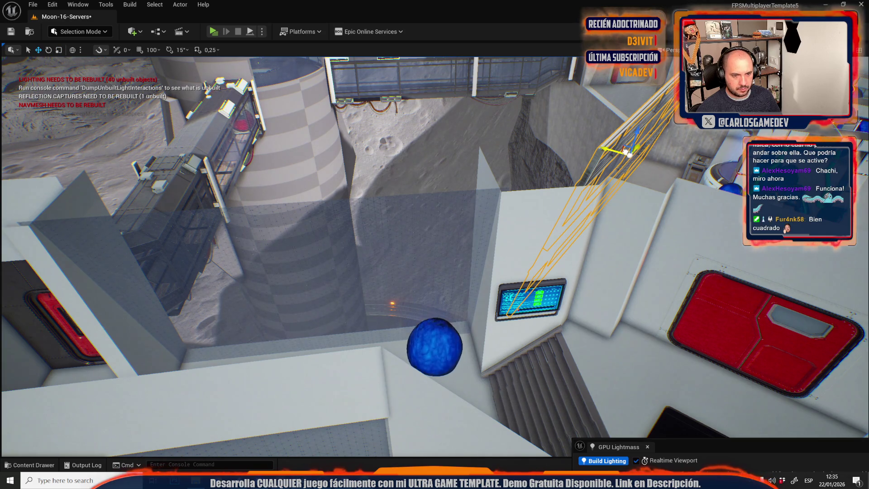
{"action": "key", "text": "f"}
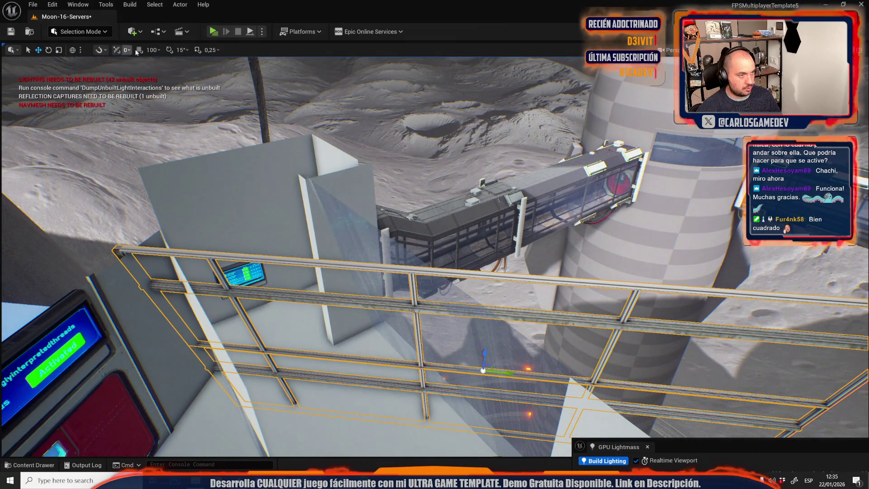
{"action": "mouse_move", "coordinate": [388, 197]}
{"action": "left_mouse_down"}
{"action": "mouse_move", "coordinate": [381, 305]}
{"action": "mouse_move", "coordinate": [393, 159]}
{"action": "mouse_move", "coordinate": [504, 312]}
{"action": "mouse_move", "coordinate": [438, 296]}
{"action": "mouse_move", "coordinate": [470, 265]}
{"action": "mouse_move", "coordinate": [483, 204]}
{"action": "left_mouse_up"}
{"action": "key", "text": "e"}
{"action": "mouse_move", "coordinate": [491, 254]}
{"action": "left_mouse_down"}
{"action": "mouse_move", "coordinate": [502, 299]}
{"action": "mouse_move", "coordinate": [526, 258]}
{"action": "left_mouse_up"}
{"action": "left_click_drag", "start_coordinate": [545, 226], "coordinate": [569, 200]}
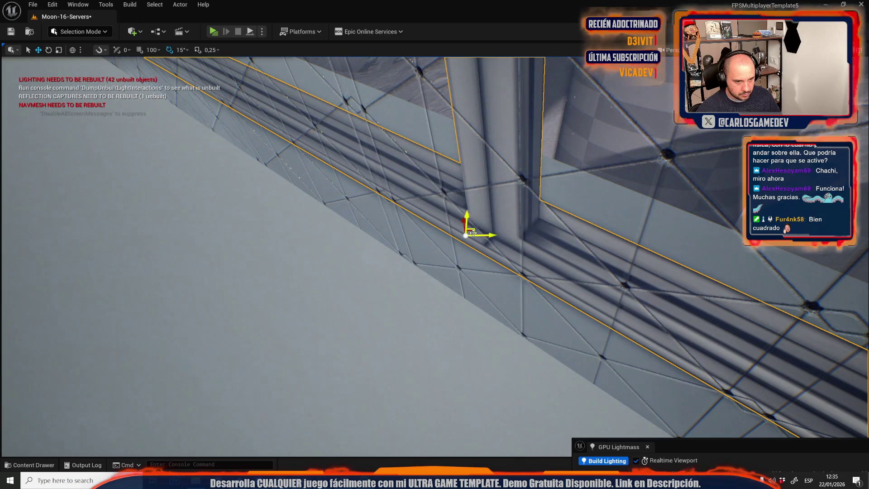
{"action": "mouse_move", "coordinate": [412, 332]}
{"action": "left_mouse_down"}
{"action": "mouse_move", "coordinate": [421, 355]}
{"action": "mouse_move", "coordinate": [413, 318]}
{"action": "left_mouse_up"}
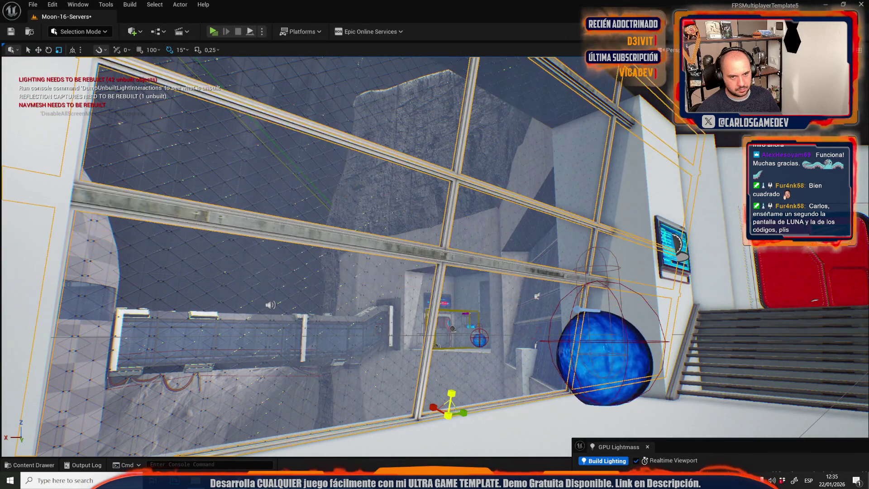
Step: Move the window frame upward, check it against the ceiling, and undo the last scale change
{"action": "left_click_drag", "start_coordinate": [454, 393], "coordinate": [521, 184]}
{"action": "left_click_drag", "start_coordinate": [384, 380], "coordinate": [385, 380]}
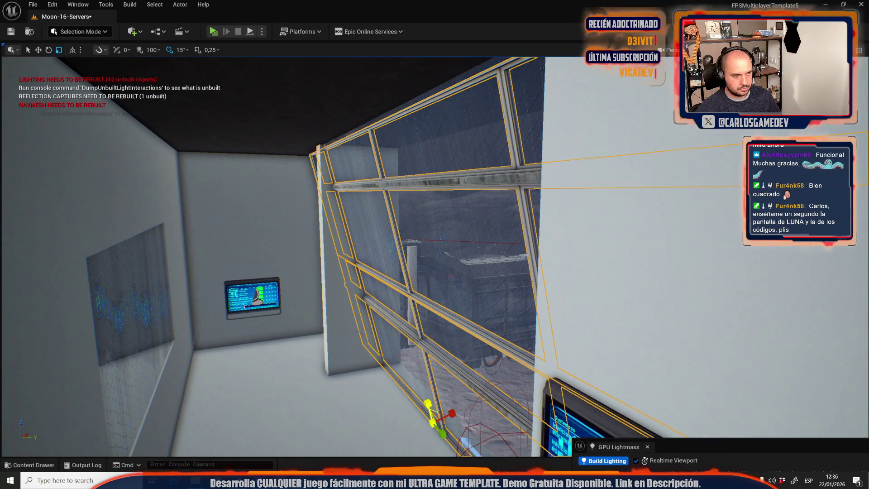
{"action": "left_click_drag", "start_coordinate": [384, 380], "coordinate": [385, 380]}
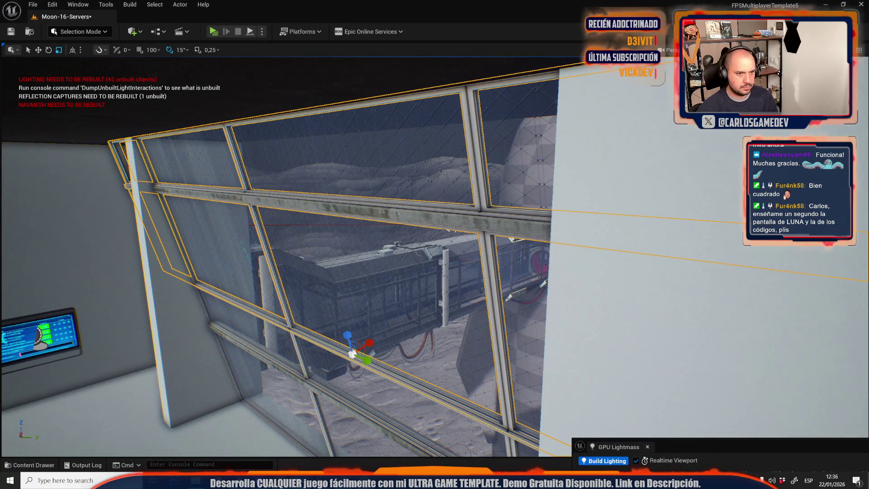
{"action": "left_click_drag", "start_coordinate": [385, 380], "coordinate": [385, 379]}
{"action": "key", "text": "ctrl+z"}
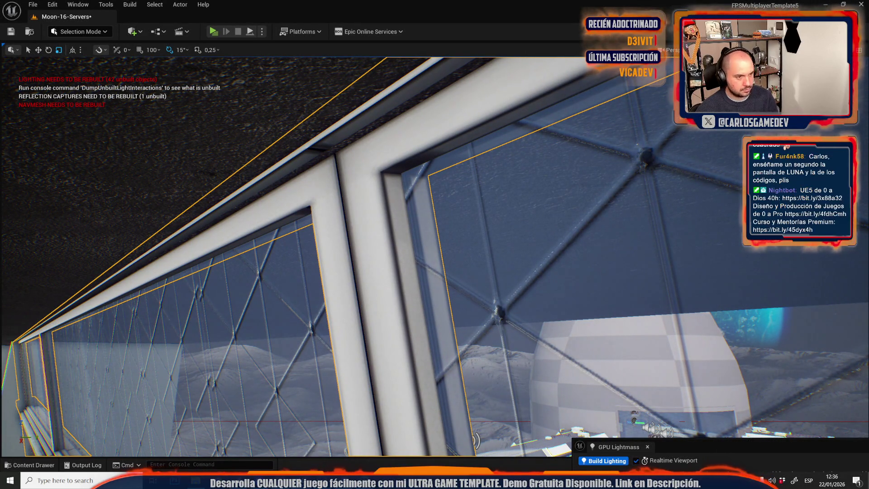
{"action": "left_click_drag", "start_coordinate": [385, 380], "coordinate": [385, 379]}
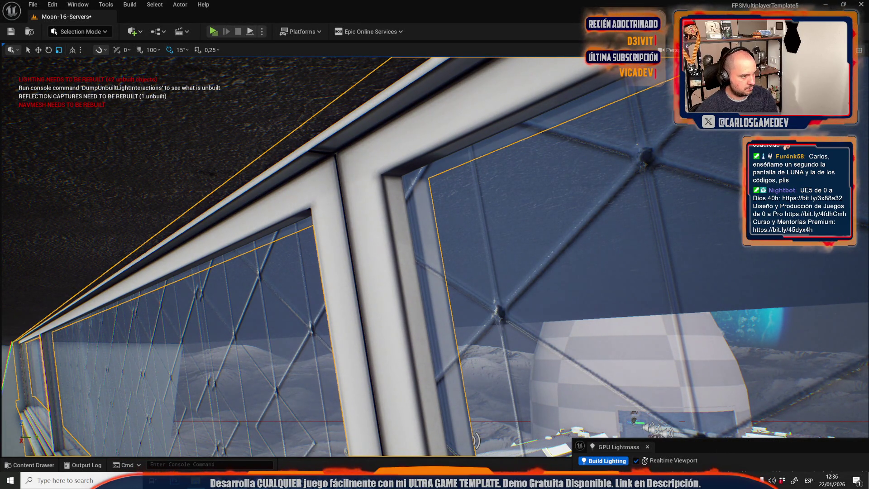
{"action": "left_click_drag", "start_coordinate": [385, 380], "coordinate": [384, 380]}
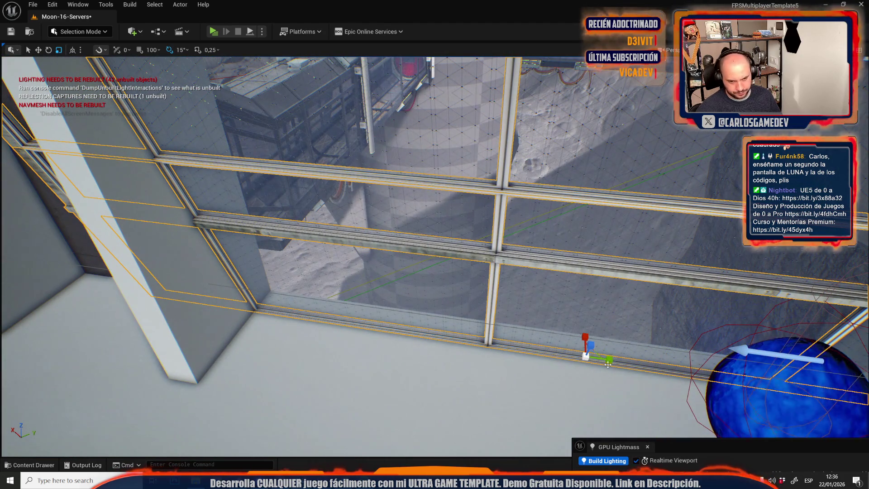
Step: Alternate scaling and moving the frame along its length until it fits the window opening
{"action": "mouse_move", "coordinate": [608, 364]}
{"action": "left_mouse_down"}
{"action": "mouse_move", "coordinate": [627, 367]}
{"action": "mouse_move", "coordinate": [539, 441]}
{"action": "left_mouse_up"}
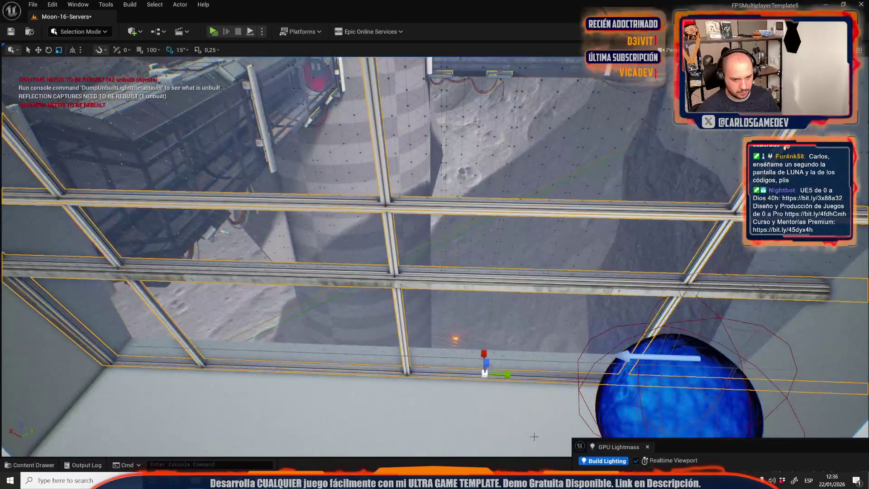
{"action": "left_click_drag", "start_coordinate": [509, 374], "coordinate": [501, 374]}
{"action": "key", "text": "w"}
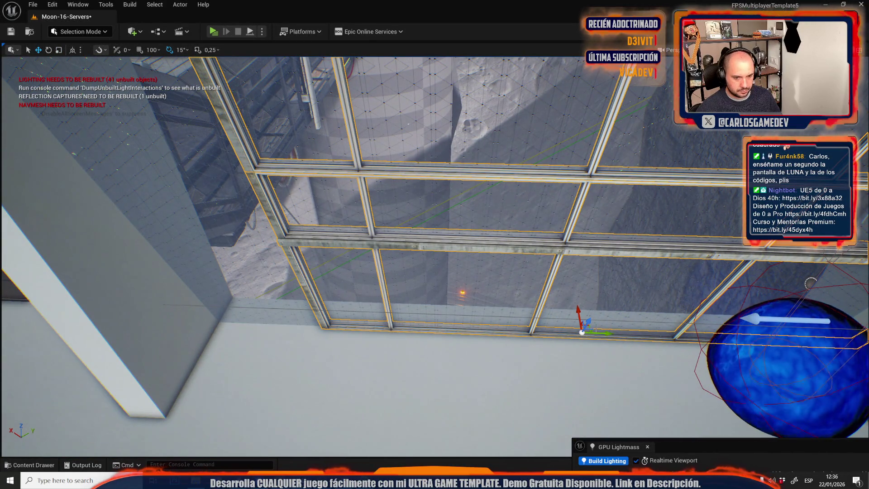
{"action": "left_click_drag", "start_coordinate": [534, 332], "coordinate": [522, 333]}
{"action": "key", "text": "r"}
{"action": "left_click_drag", "start_coordinate": [446, 322], "coordinate": [455, 322]}
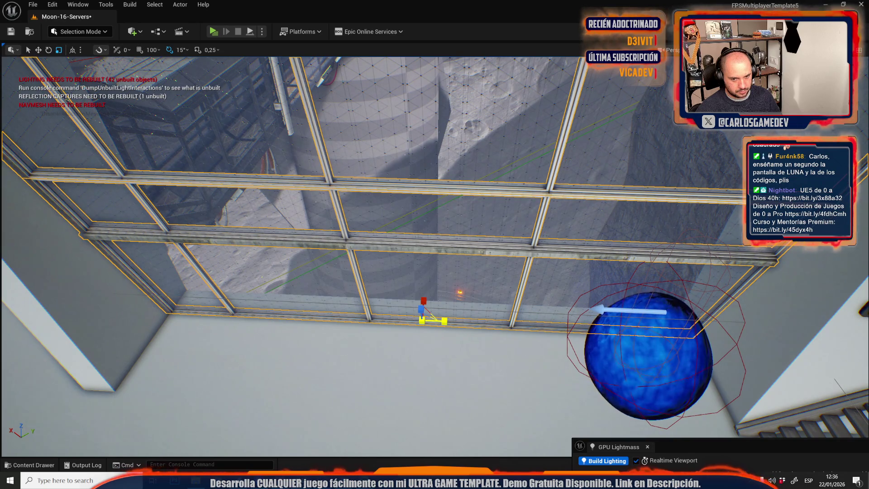
{"action": "left_click_drag", "start_coordinate": [455, 322], "coordinate": [455, 322]}
{"action": "key", "text": "w"}
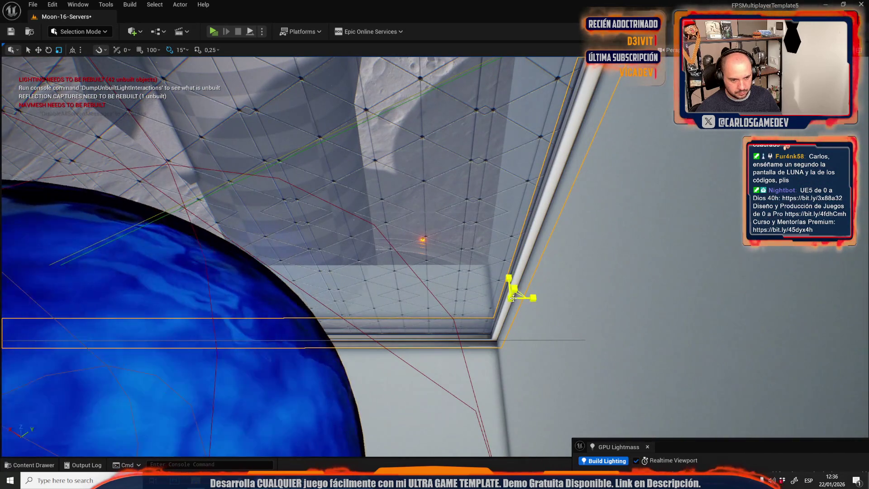
{"action": "left_click_drag", "start_coordinate": [530, 295], "coordinate": [529, 300]}
Step: Narrow the window frame, inspect it from the sphere and corridor, then undo the last move
{"action": "key", "text": "r"}
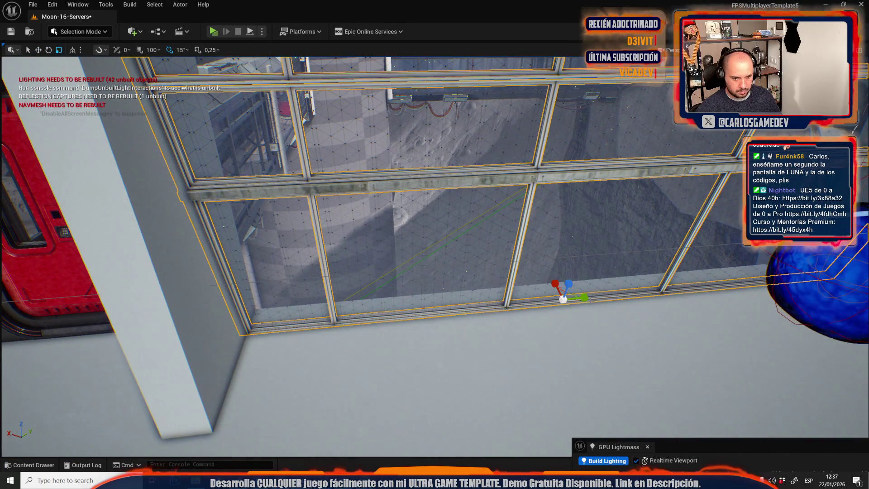
{"action": "mouse_move", "coordinate": [590, 298]}
{"action": "left_mouse_down"}
{"action": "mouse_move", "coordinate": [342, 294]}
{"action": "mouse_move", "coordinate": [402, 245]}
{"action": "left_mouse_up"}
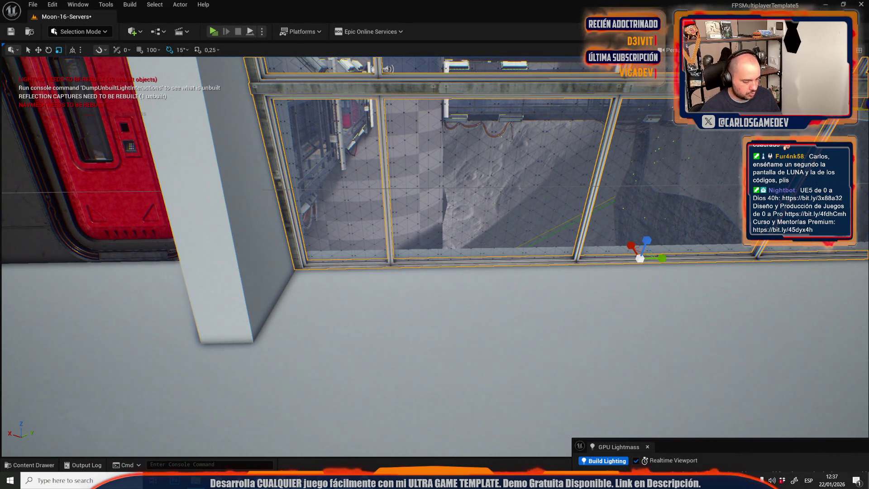
{"action": "left_click_drag", "start_coordinate": [76, 236], "coordinate": [140, 227]}
{"action": "left_click_drag", "start_coordinate": [312, 223], "coordinate": [457, 271]}
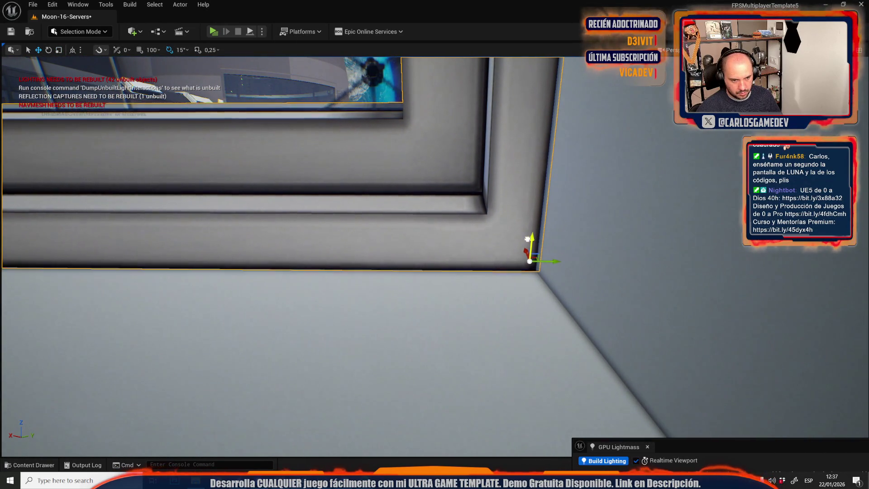
{"action": "left_click_drag", "start_coordinate": [540, 239], "coordinate": [559, 240]}
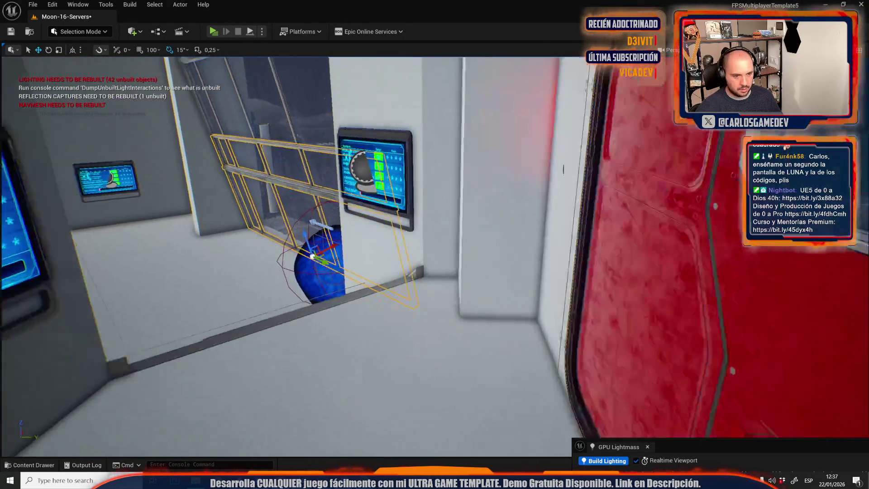
{"action": "left_click_drag", "start_coordinate": [495, 255], "coordinate": [468, 234]}
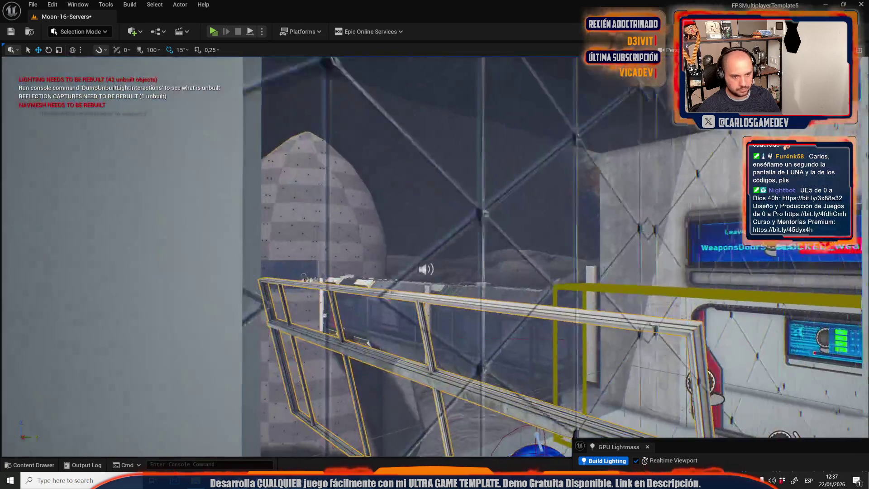
{"action": "mouse_move", "coordinate": [471, 294]}
{"action": "left_mouse_down"}
{"action": "mouse_move", "coordinate": [489, 302]}
{"action": "mouse_move", "coordinate": [476, 297]}
{"action": "left_mouse_up"}
{"action": "key", "text": "ctrl+z"}
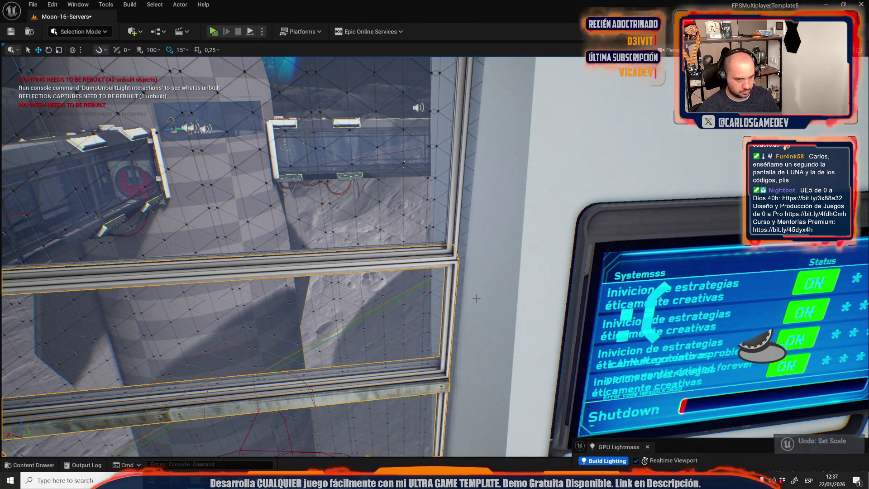
Step: Slide the window frame sideways along the wall until it meets the corner by the red door
{"action": "left_click_drag", "start_coordinate": [452, 252], "coordinate": [452, 253]}
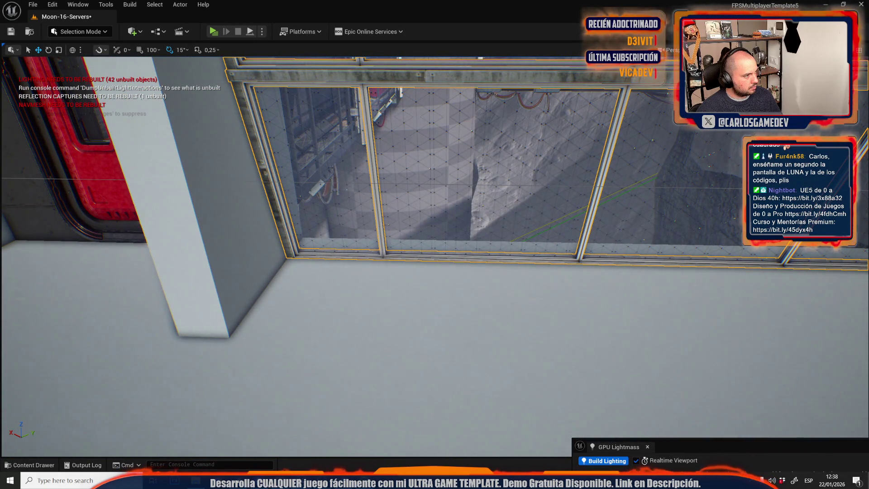
{"action": "left_click_drag", "start_coordinate": [452, 253], "coordinate": [452, 252]}
{"action": "left_click_drag", "start_coordinate": [347, 228], "coordinate": [348, 227]}
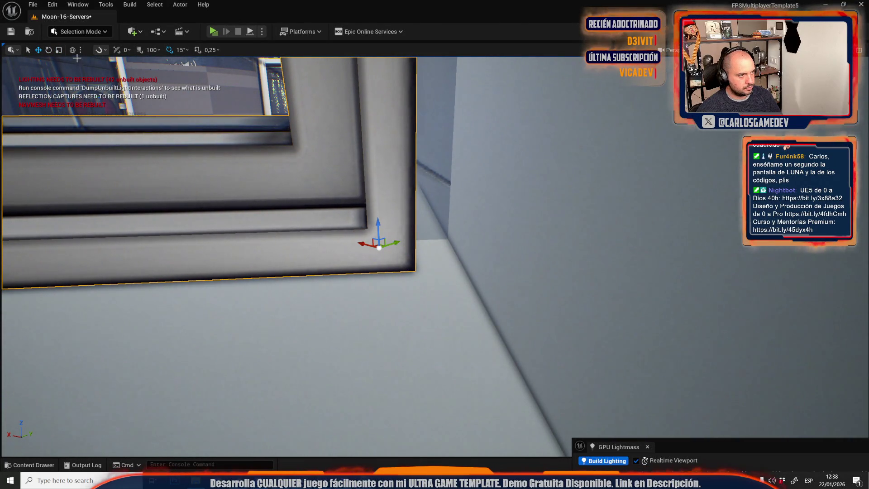
{"action": "mouse_move", "coordinate": [401, 244]}
{"action": "left_mouse_down"}
{"action": "mouse_move", "coordinate": [456, 249]}
{"action": "mouse_move", "coordinate": [446, 235]}
{"action": "left_mouse_up"}
{"action": "key", "text": "w"}
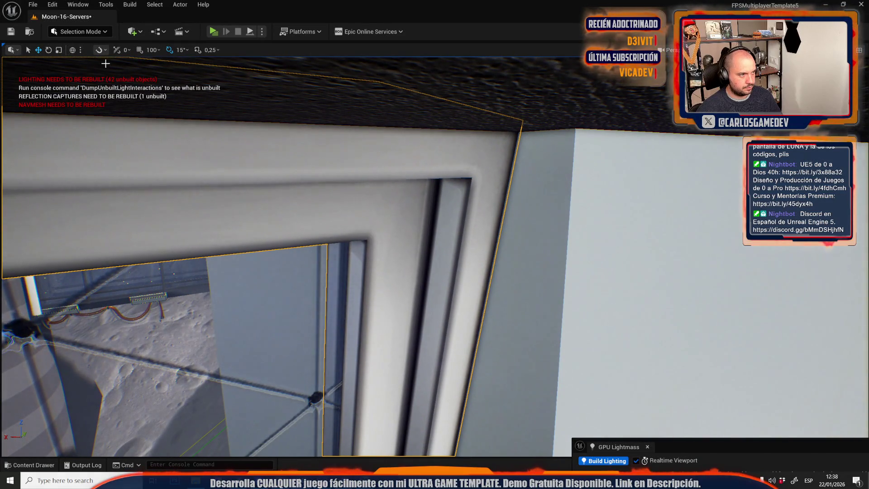
Step: Fly over to the wall by the red panel and shift another window frame to meet the corner
{"action": "key", "text": "w"}
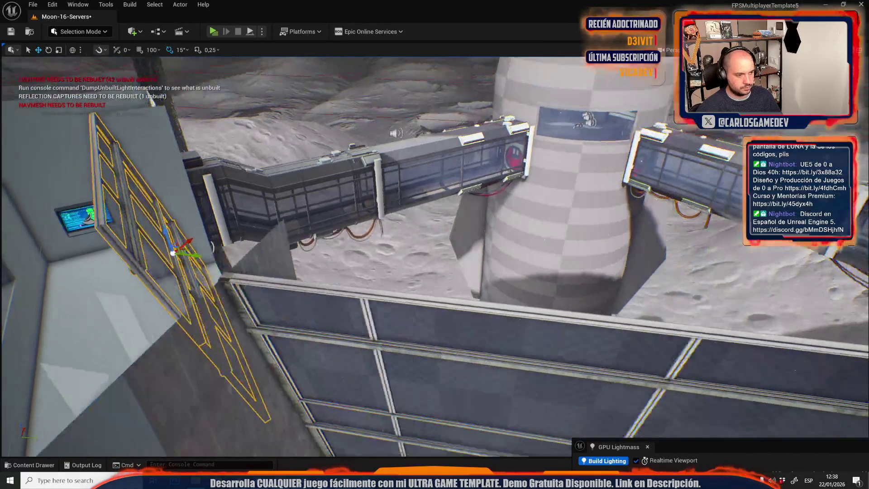
{"action": "key", "text": "s"}
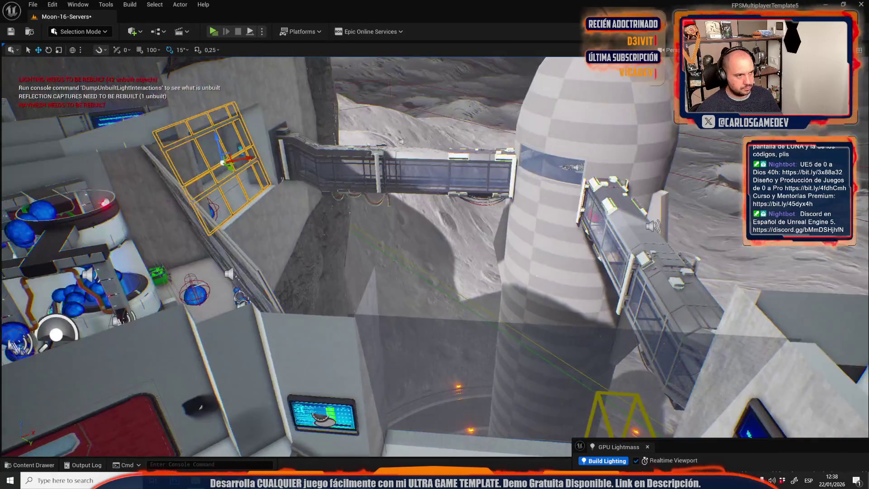
{"action": "key", "text": "w"}
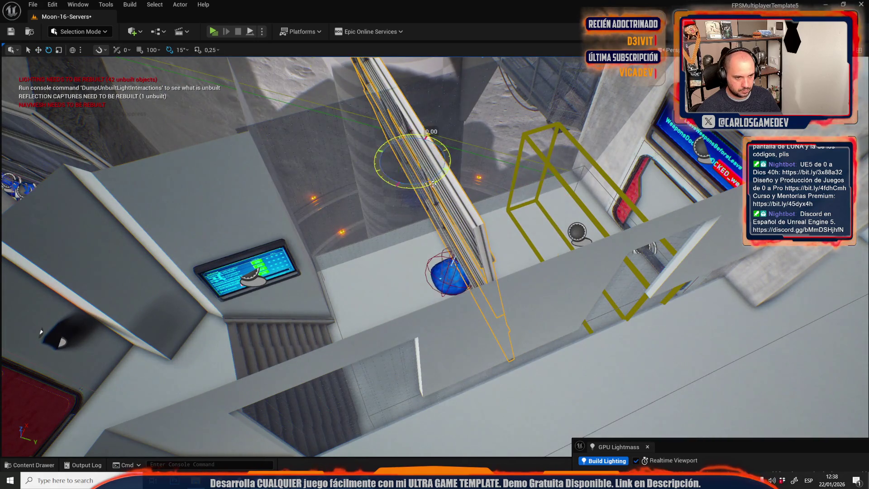
{"action": "key", "text": "w"}
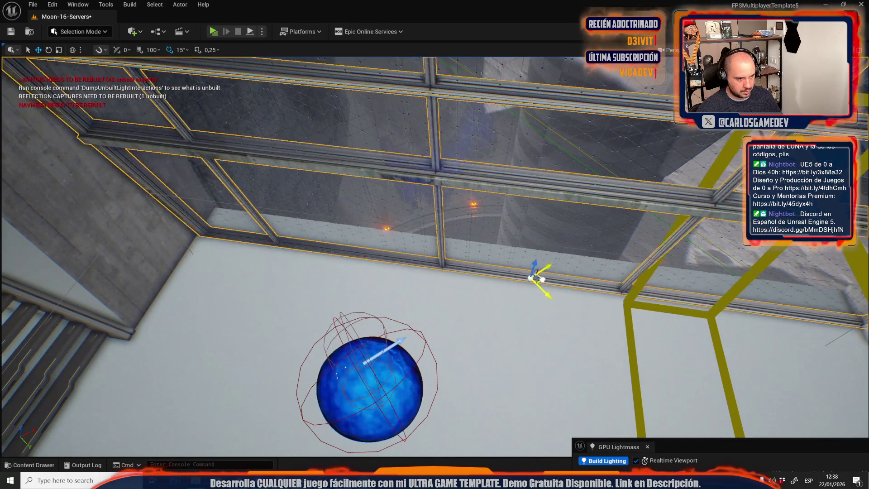
{"action": "key", "text": "w"}
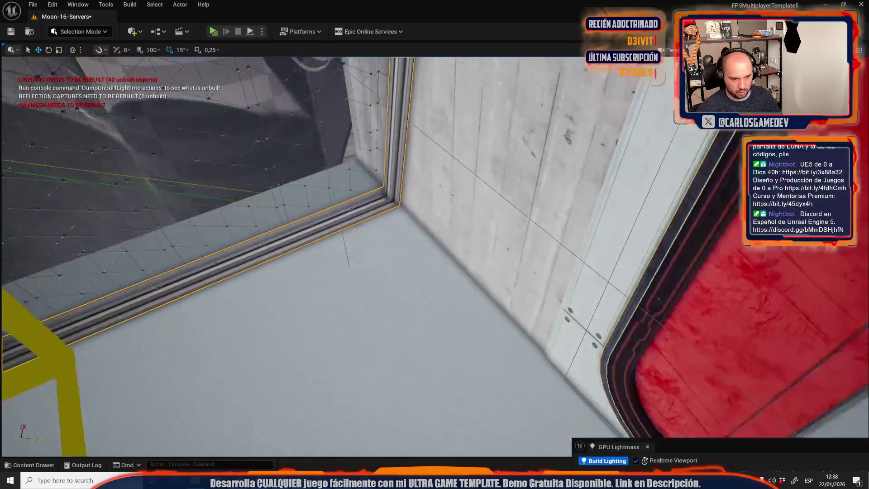
{"action": "key", "text": "w"}
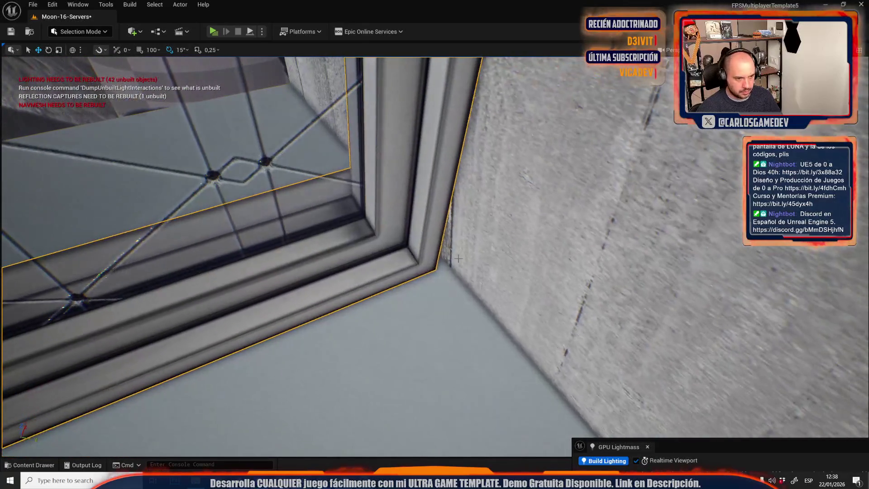
{"action": "mouse_move", "coordinate": [430, 236]}
{"action": "left_mouse_down"}
{"action": "mouse_move", "coordinate": [440, 241]}
{"action": "mouse_move", "coordinate": [451, 232]}
{"action": "left_mouse_up"}
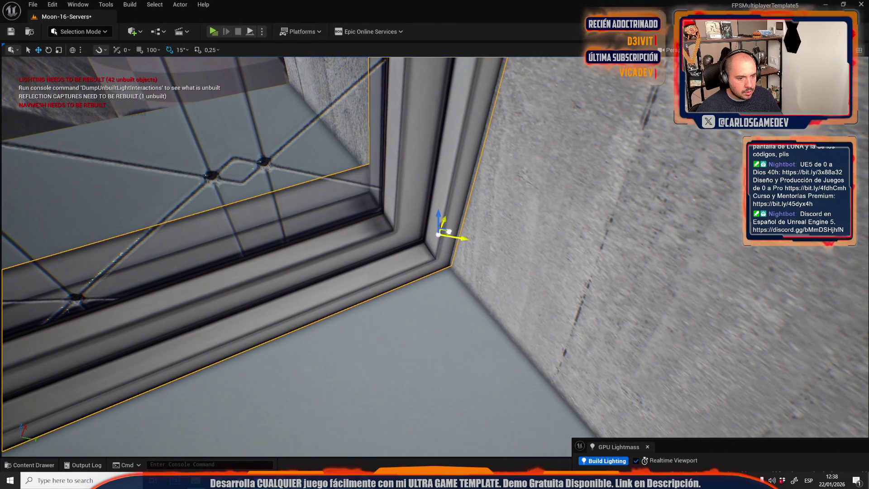
Step: Look over the row of window frames, then start a Play test with Alt+P
{"action": "key", "text": "s"}
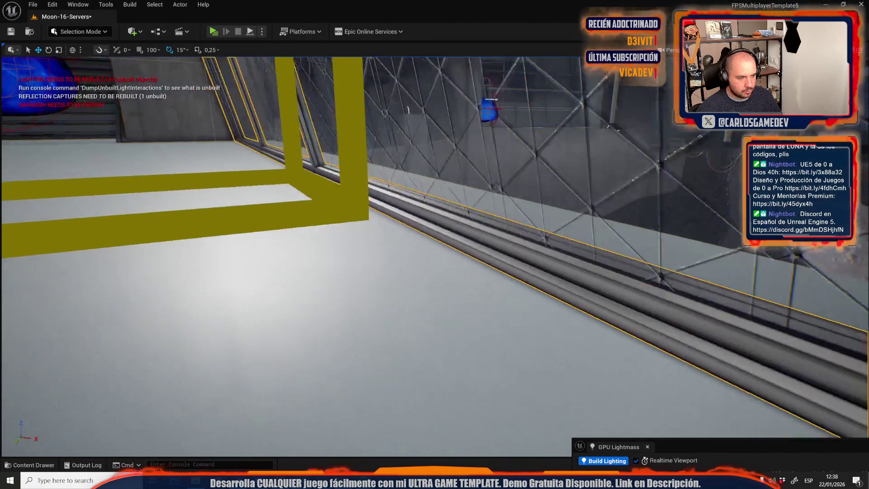
{"action": "key", "text": "w"}
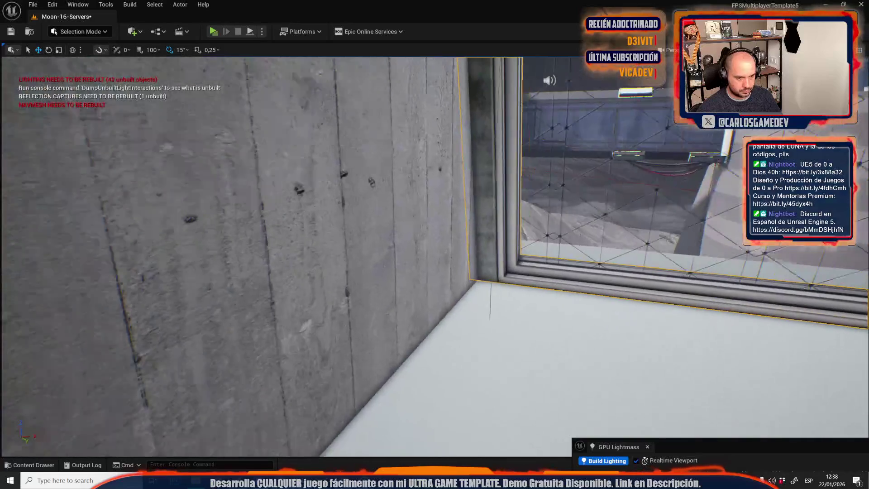
{"action": "key", "text": "s"}
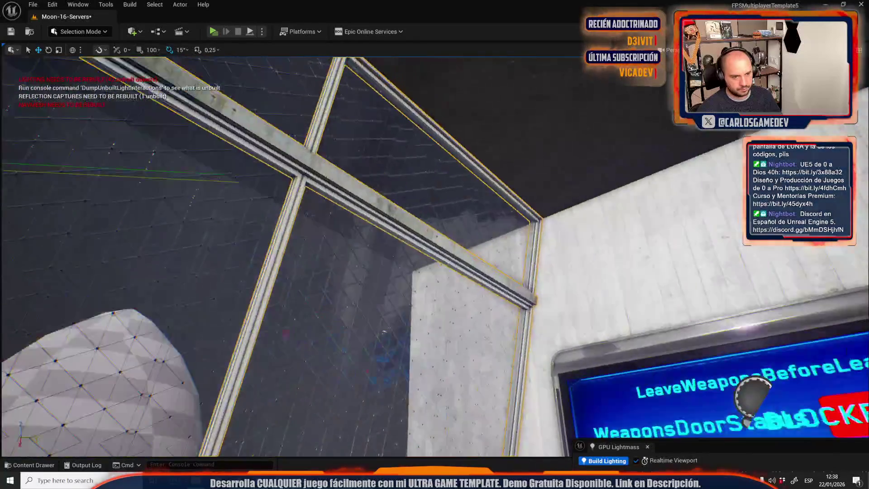
{"action": "key", "text": "w"}
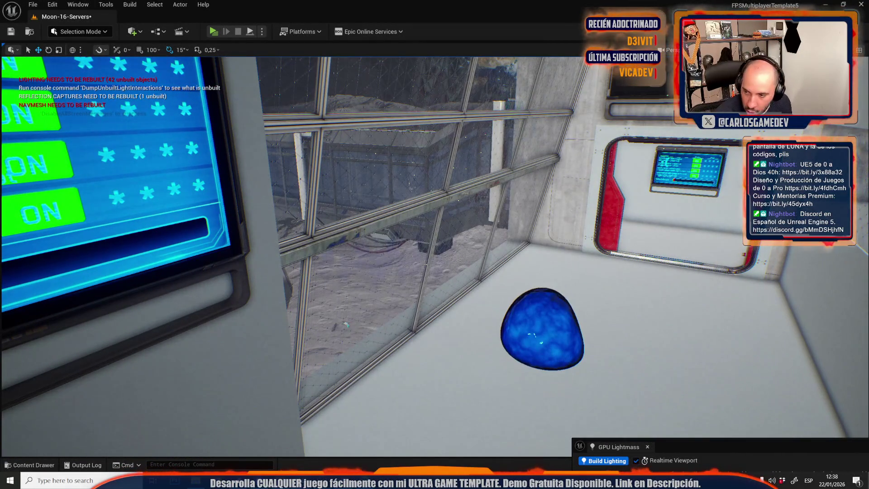
{"action": "key", "text": "alt+p"}
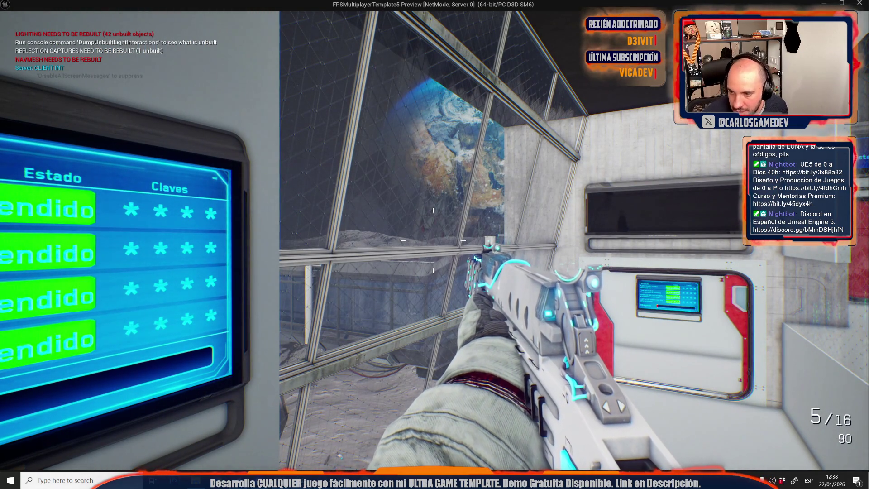
Step: Walk through the reactor room and up the corridor stairs, then stop the play test
{"action": "key", "text": "w"}
{"action": "key", "text": "w"}
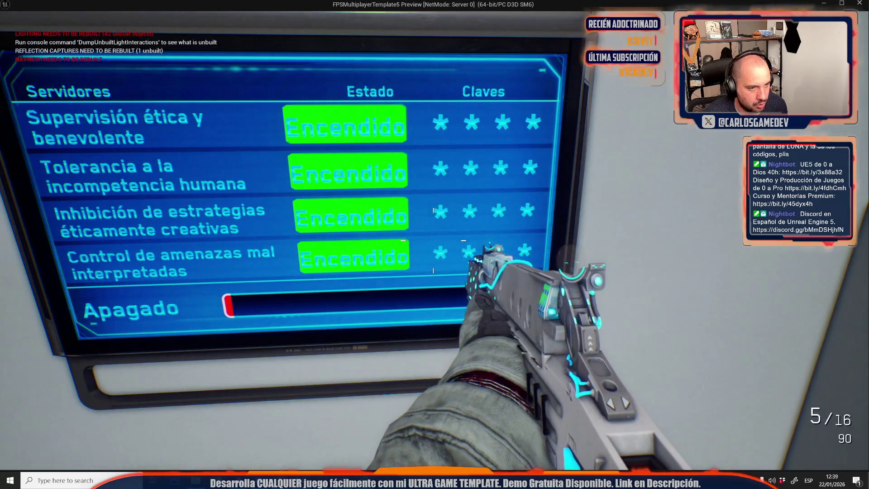
{"action": "key", "text": "w"}
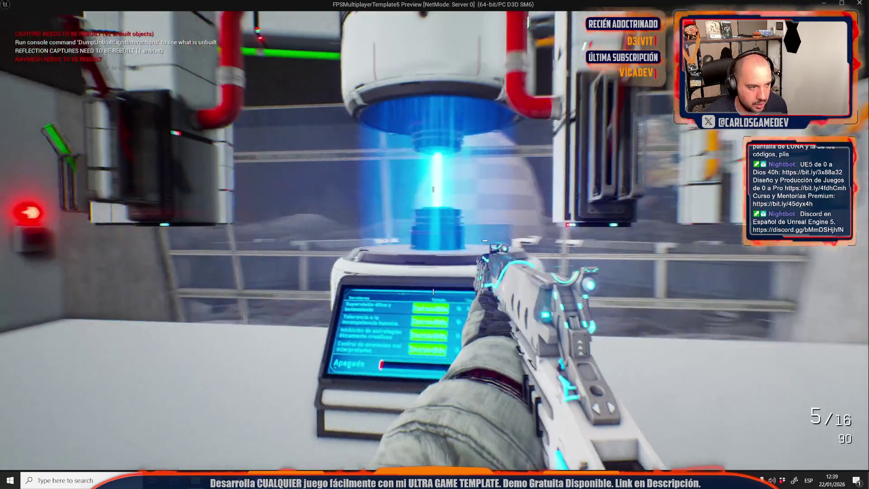
{"action": "key", "text": "s"}
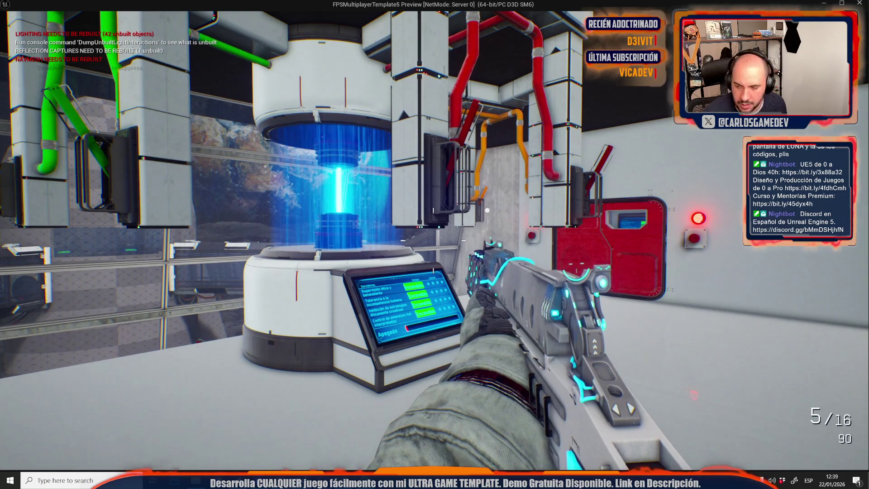
{"action": "key", "text": "w"}
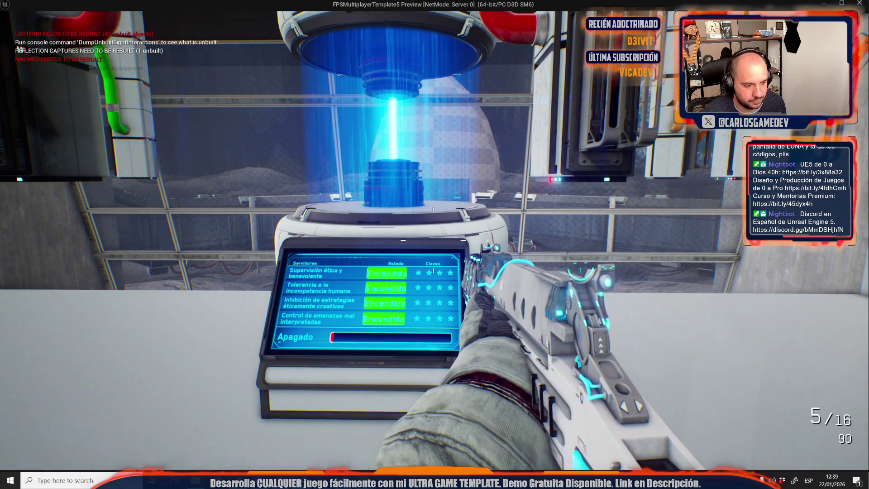
{"action": "key", "text": "w"}
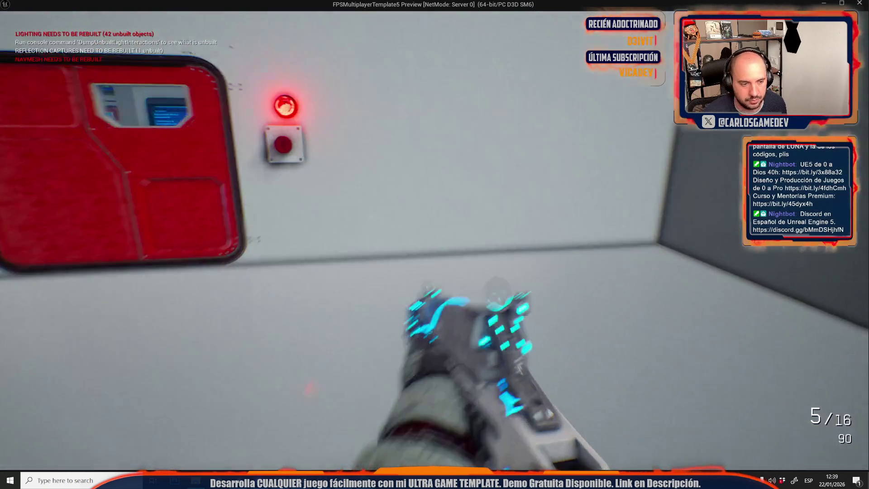
{"action": "key", "text": "w"}
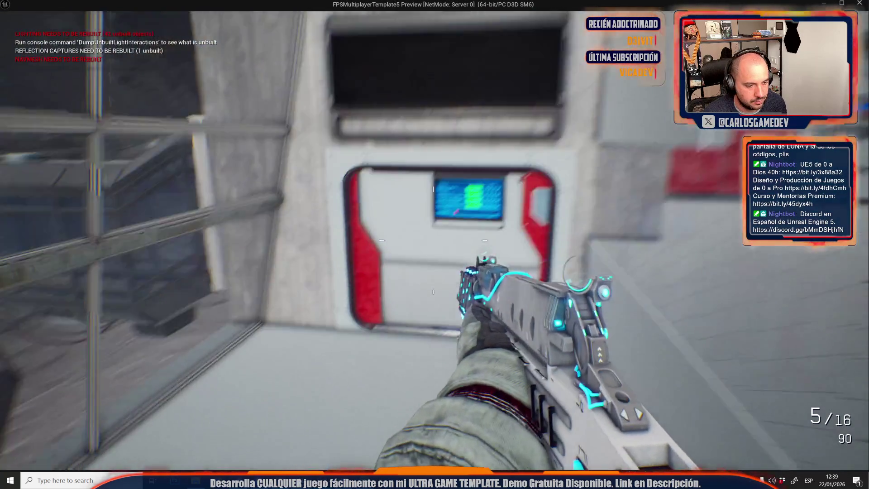
{"action": "key", "text": "w"}
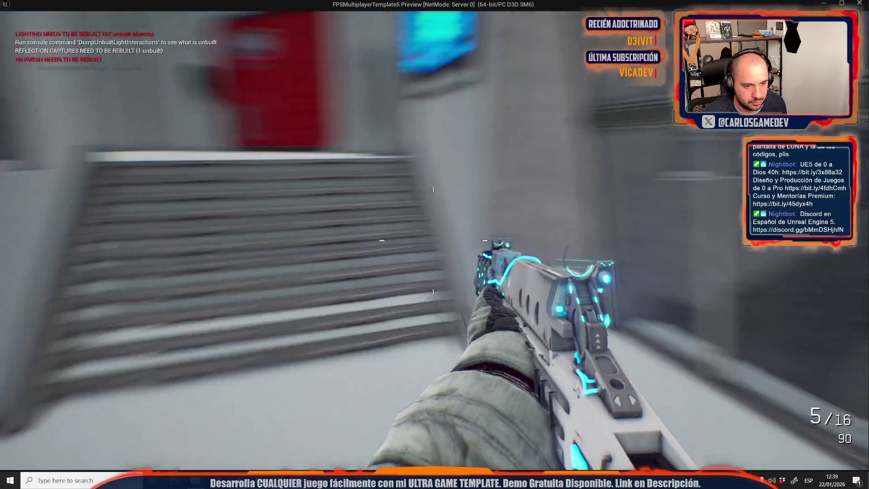
{"action": "key", "text": "Escape"}
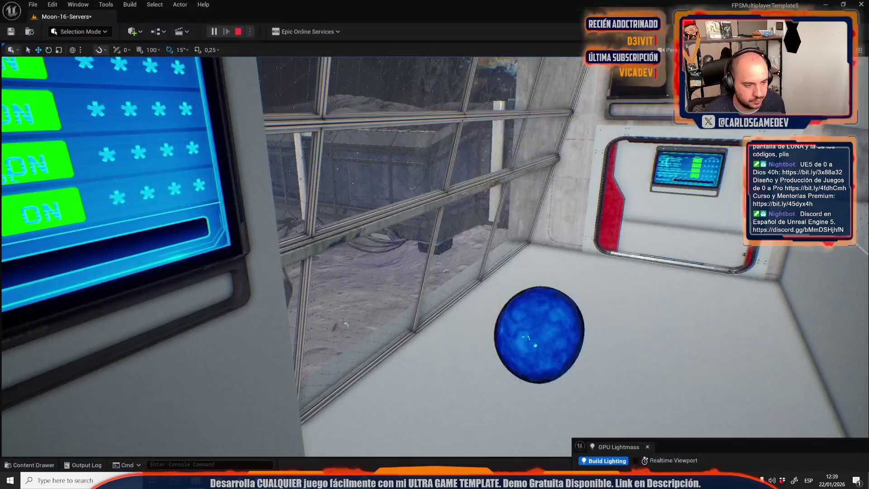
Step: Select the floor ledge slab beside the windows and bring up the editor modes list
{"action": "left_click_drag", "start_coordinate": [517, 373], "coordinate": [230, 272]}
{"action": "left_click", "coordinate": [257, 250]}
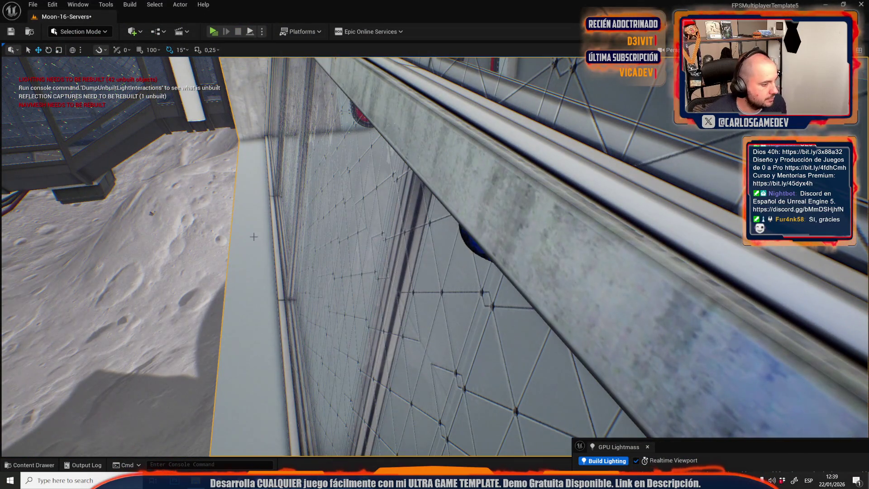
{"action": "left_click", "coordinate": [98, 32]}
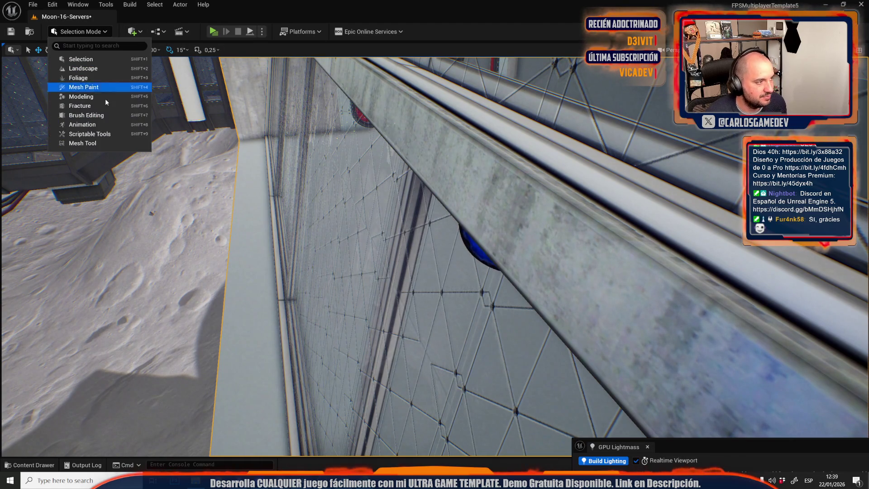
Step: Switch to Mesh Tool and edit SM_Plane132's edges with LocalCoord set to Auto
{"action": "left_click", "coordinate": [87, 143]}
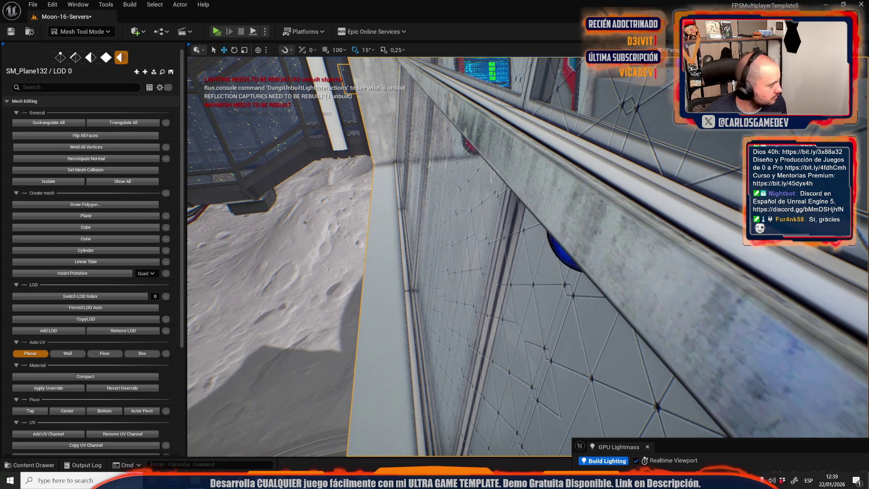
{"action": "left_click_drag", "start_coordinate": [385, 283], "coordinate": [451, 152]}
{"action": "key", "text": "2"}
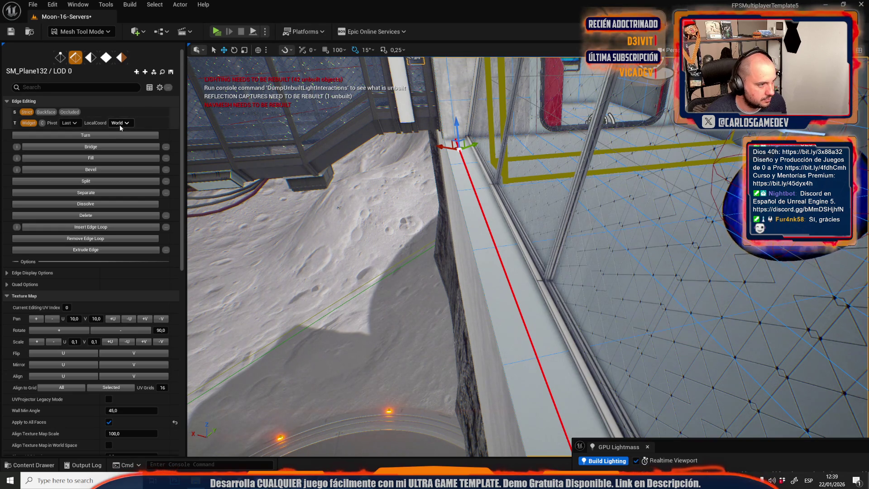
{"action": "left_click", "coordinate": [129, 132]}
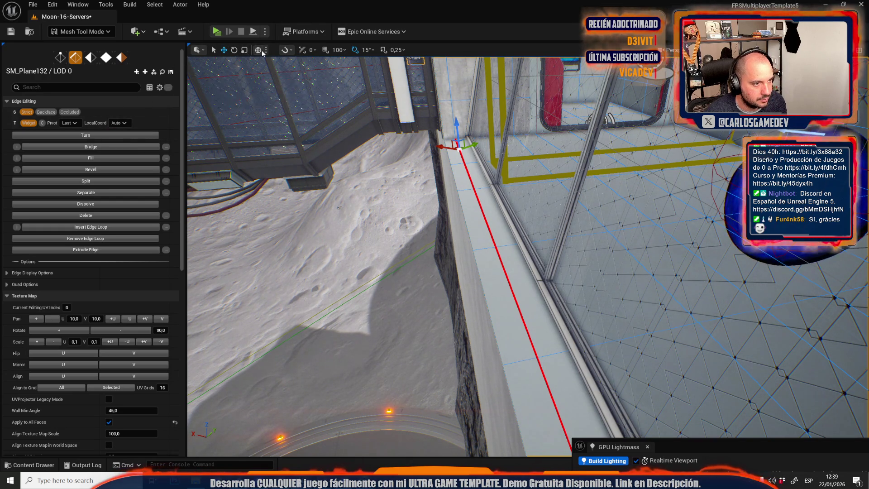
{"action": "scroll", "coordinate": [430, 202], "scroll_direction": "up", "scroll_amount": 5}
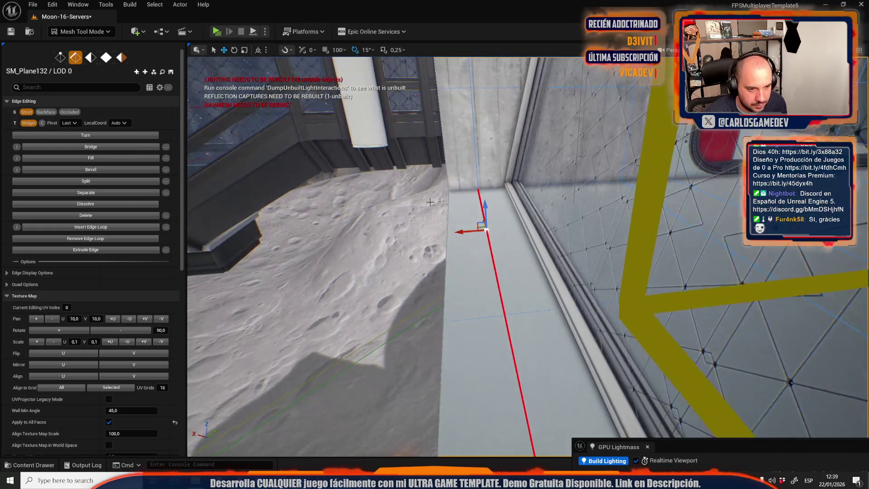
{"action": "scroll", "coordinate": [430, 202], "scroll_direction": "up", "scroll_amount": 5}
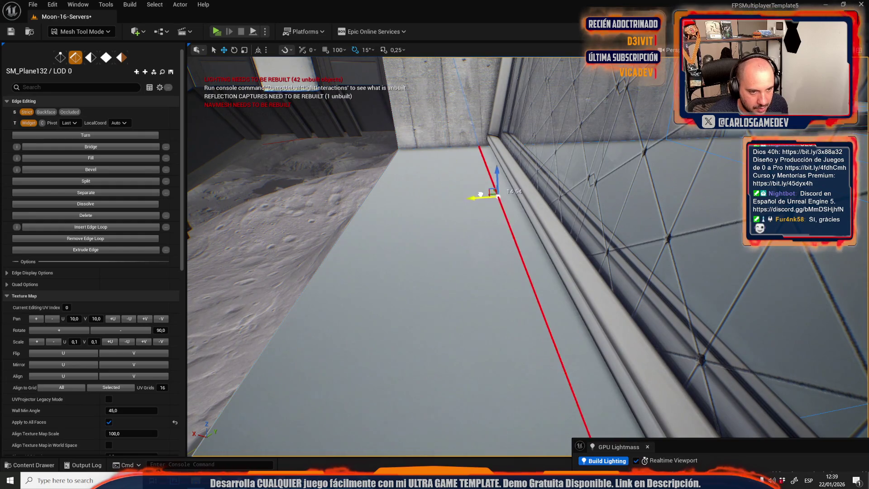
{"action": "left_click_drag", "start_coordinate": [502, 189], "coordinate": [625, 207]}
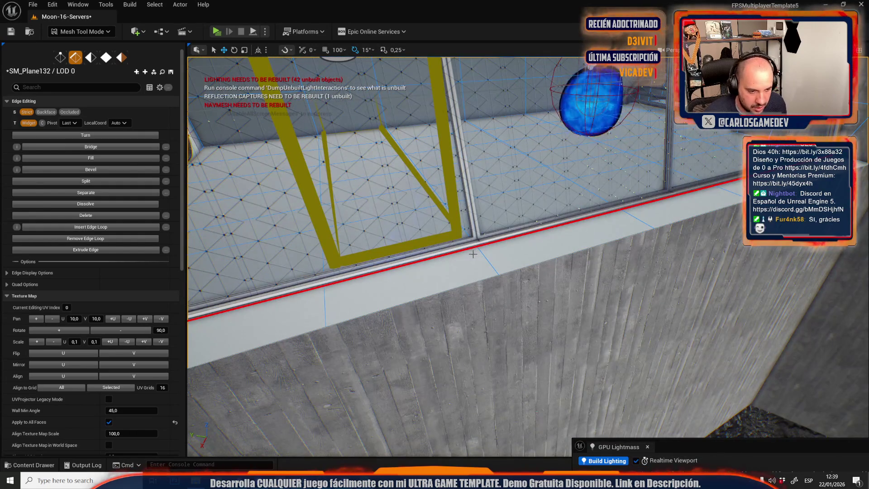
Step: Select the top and side faces of the concrete ledge beside the window
{"action": "key", "text": "4"}
{"action": "left_click", "coordinate": [458, 266]}
{"action": "key", "text": "f"}
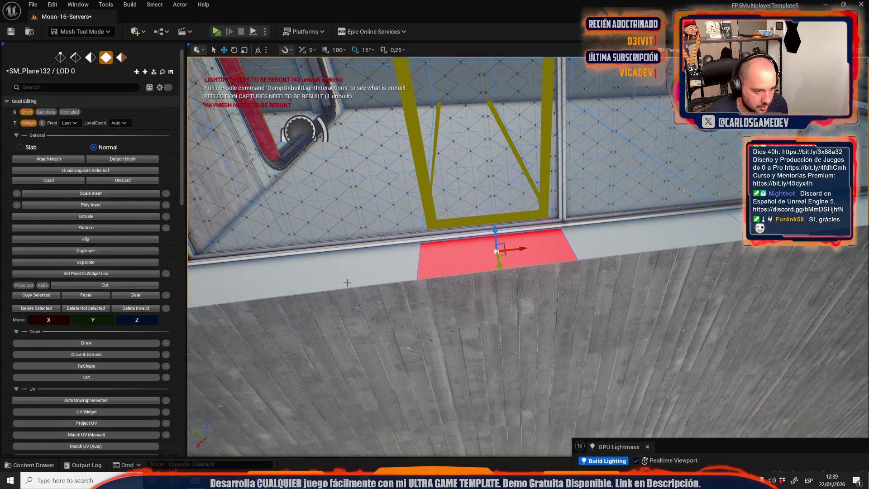
{"action": "left_click_drag", "start_coordinate": [539, 264], "coordinate": [561, 272]}
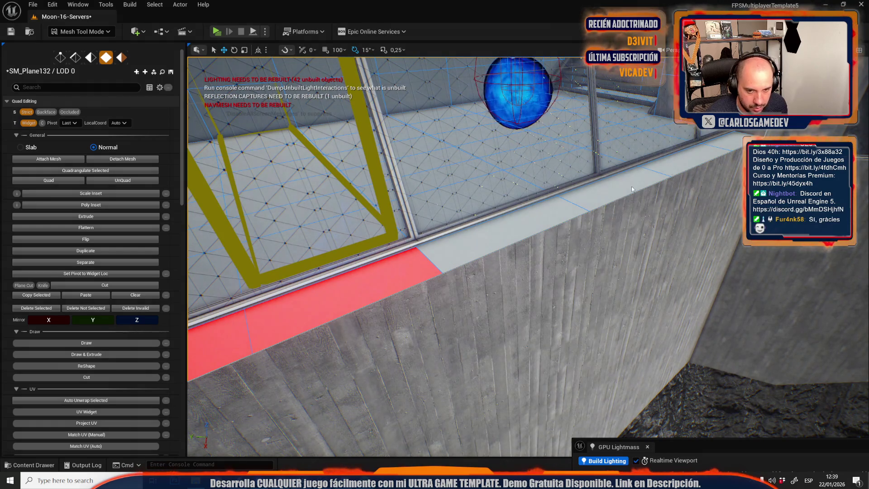
{"action": "left_click", "coordinate": [543, 226], "text": "shift"}
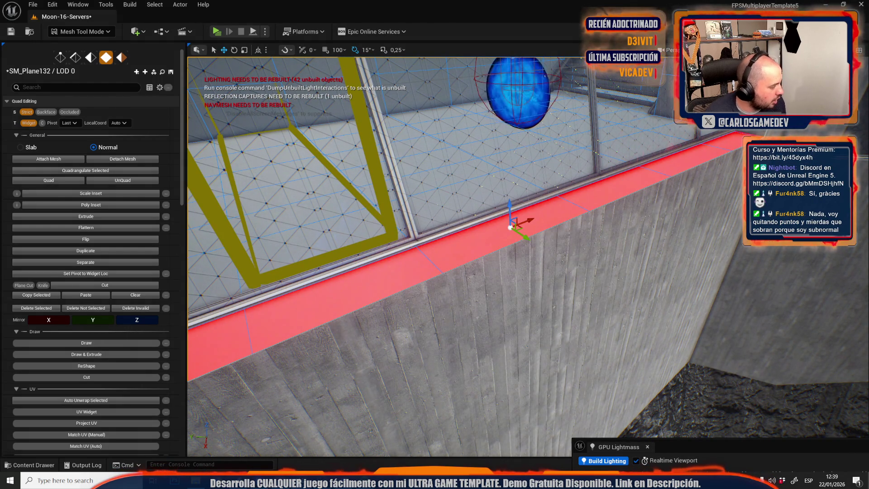
{"action": "scroll", "coordinate": [89, 385], "scroll_direction": "down", "scroll_amount": 5}
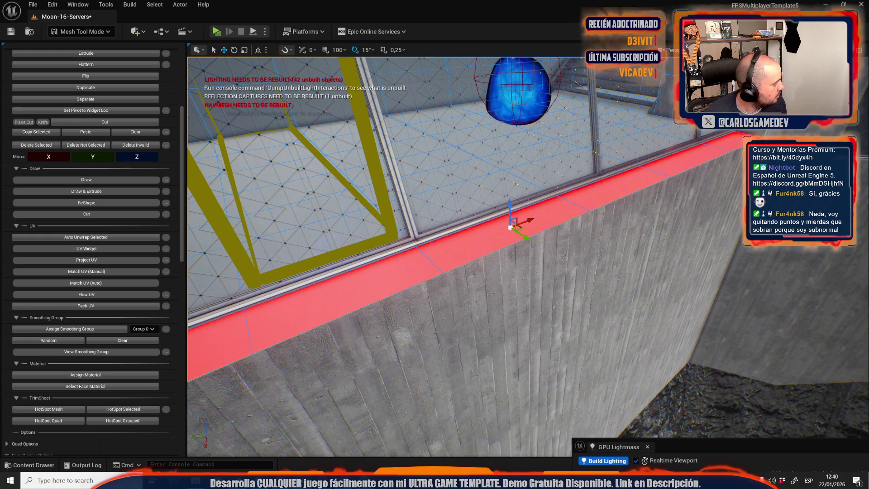
{"action": "left_click", "coordinate": [87, 353]}
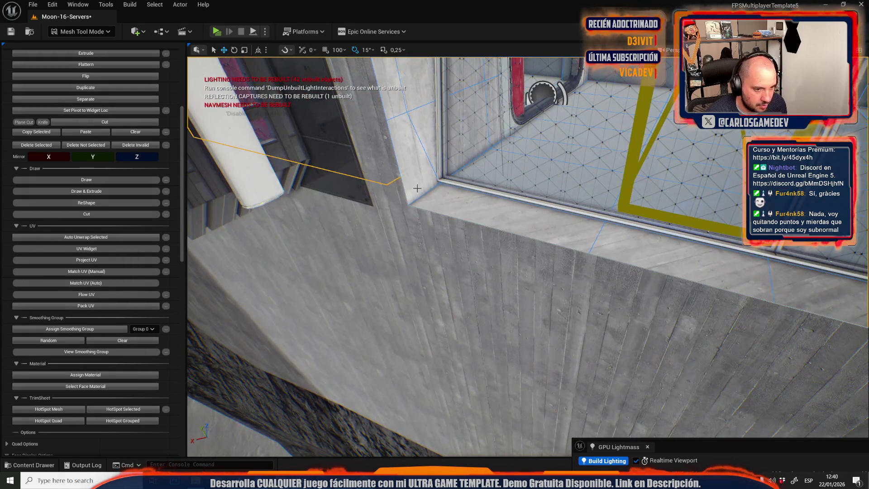
{"action": "left_click", "coordinate": [418, 180]}
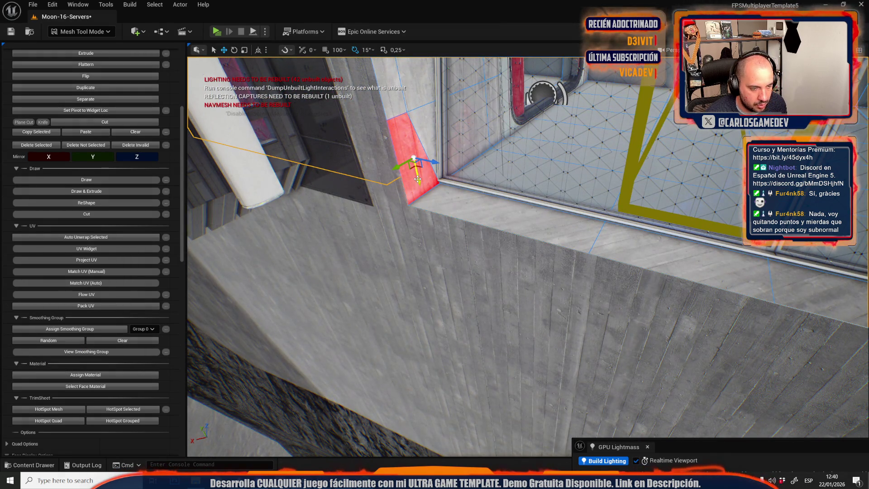
{"action": "mouse_move", "coordinate": [432, 200]}
{"action": "left_mouse_down"}
{"action": "mouse_move", "coordinate": [364, 206]}
{"action": "mouse_move", "coordinate": [398, 206]}
{"action": "left_mouse_up"}
{"action": "left_click", "coordinate": [500, 184]}
{"action": "mouse_move", "coordinate": [533, 191]}
{"action": "left_mouse_down"}
{"action": "mouse_move", "coordinate": [520, 193]}
{"action": "mouse_move", "coordinate": [533, 191]}
{"action": "left_mouse_up"}
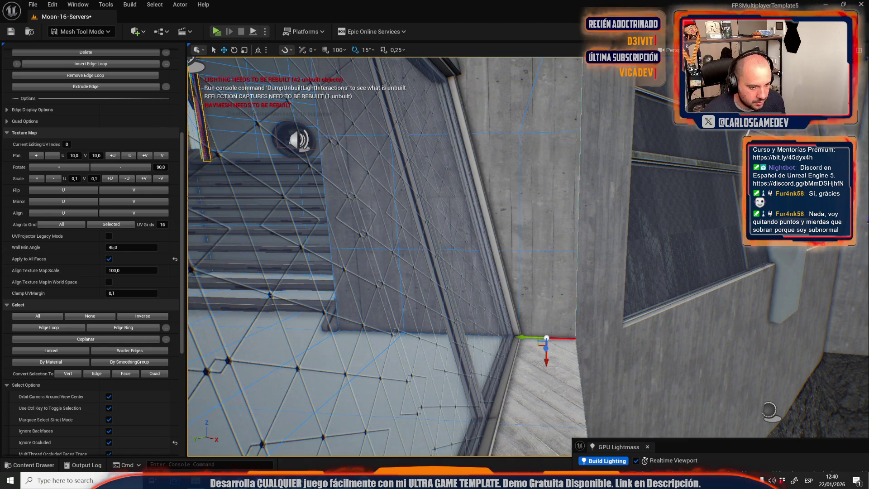
{"action": "left_click", "coordinate": [548, 295]}
{"action": "scroll", "coordinate": [66, 267], "scroll_direction": "up", "scroll_amount": 3}
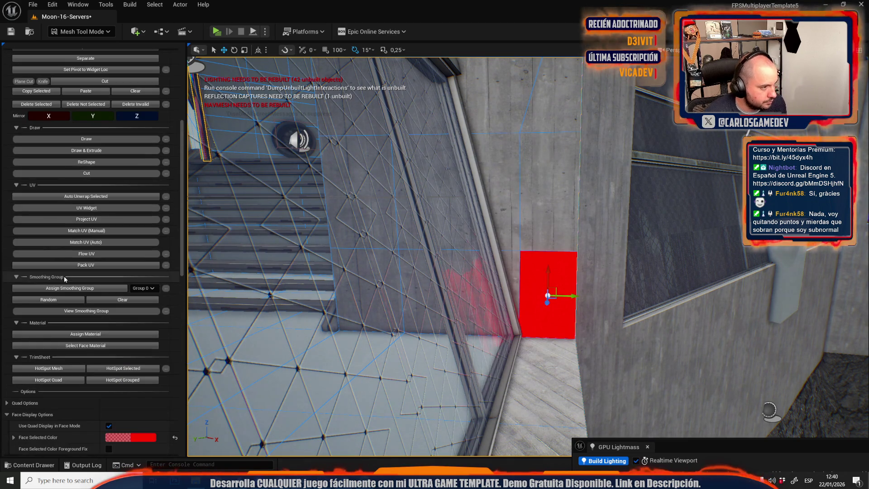
Step: Flow the UVs across the floor face and each adjoining ledge face
{"action": "left_click", "coordinate": [97, 255]}
{"action": "left_click", "coordinate": [539, 371]}
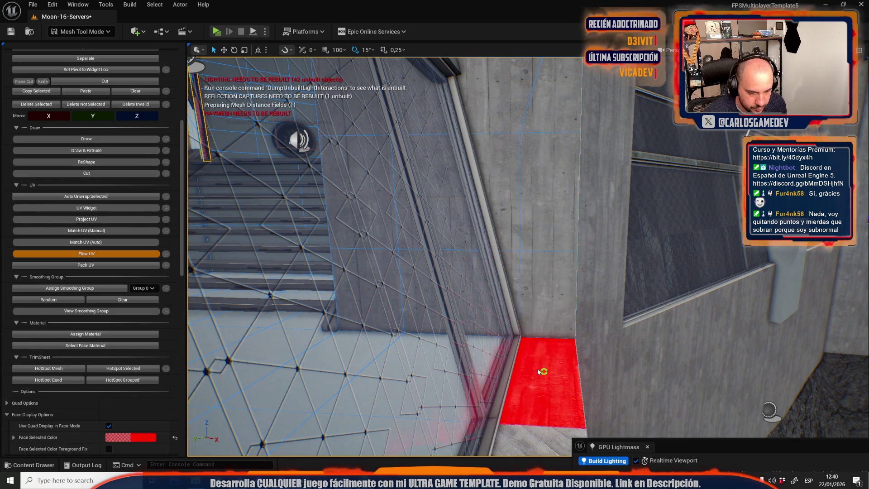
{"action": "mouse_move", "coordinate": [404, 202]}
{"action": "left_mouse_down"}
{"action": "mouse_move", "coordinate": [404, 235]}
{"action": "mouse_move", "coordinate": [404, 201]}
{"action": "left_mouse_up"}
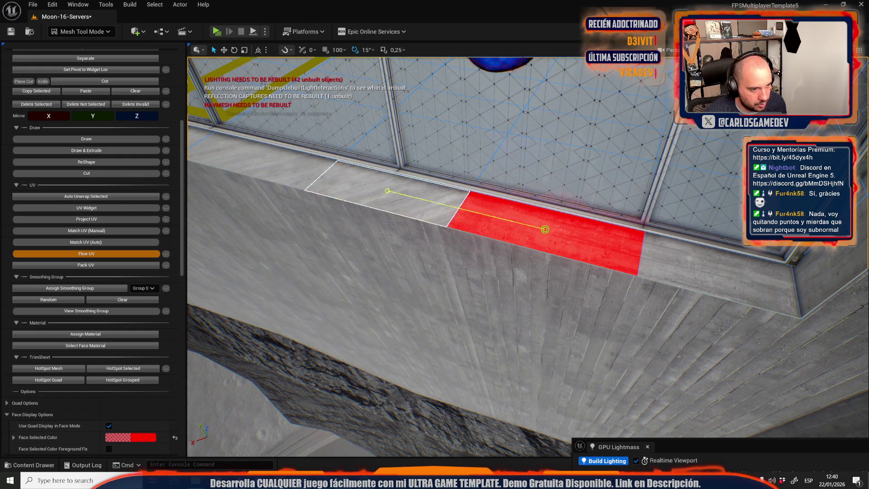
{"action": "left_click", "coordinate": [394, 197]}
{"action": "left_click", "coordinate": [256, 158]}
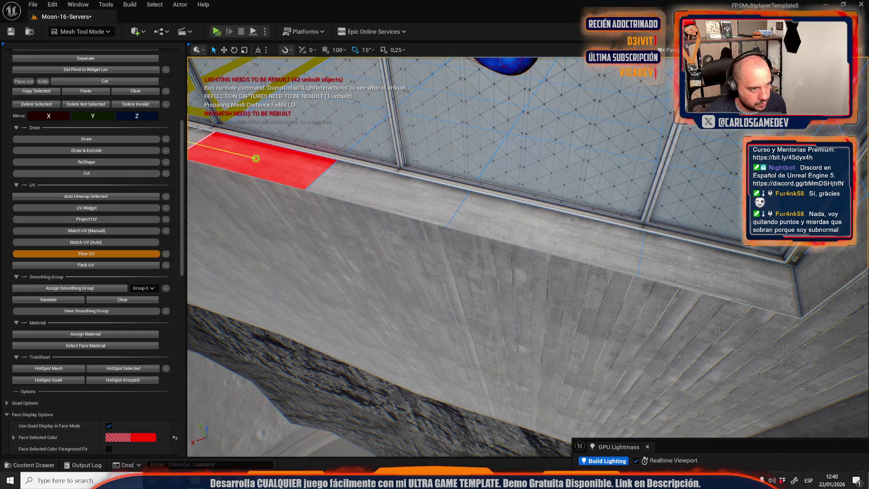
{"action": "left_click_drag", "start_coordinate": [255, 159], "coordinate": [457, 220]}
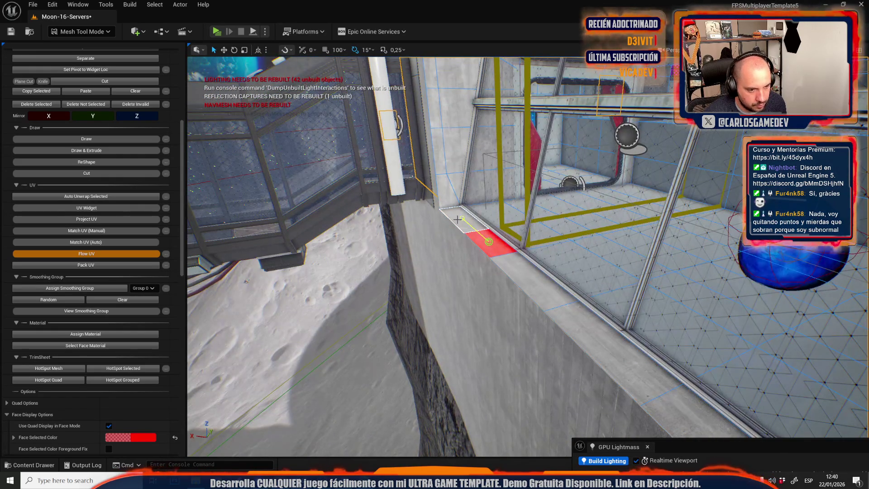
{"action": "left_click", "coordinate": [460, 220]}
Step: Select the window wall mesh and its face under the window in face mode
{"action": "mouse_move", "coordinate": [317, 253]}
{"action": "left_mouse_down"}
{"action": "mouse_move", "coordinate": [362, 199]}
{"action": "mouse_move", "coordinate": [405, 176]}
{"action": "left_mouse_up"}
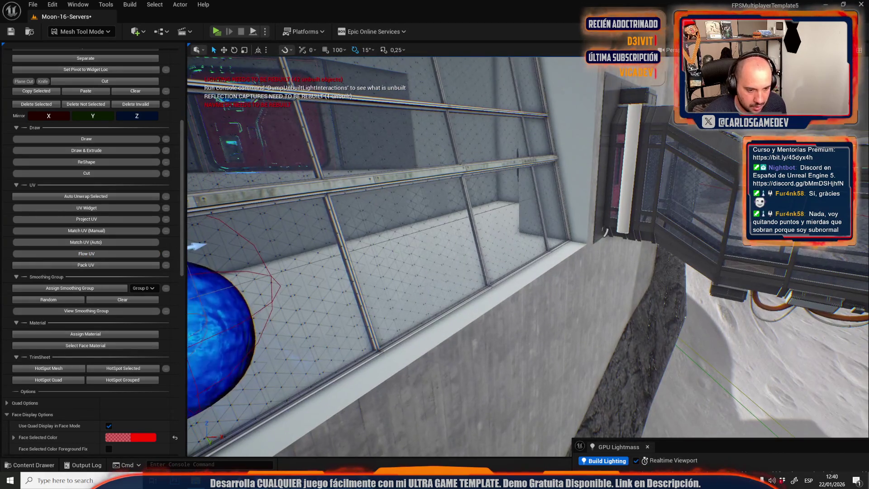
{"action": "left_click", "coordinate": [523, 245]}
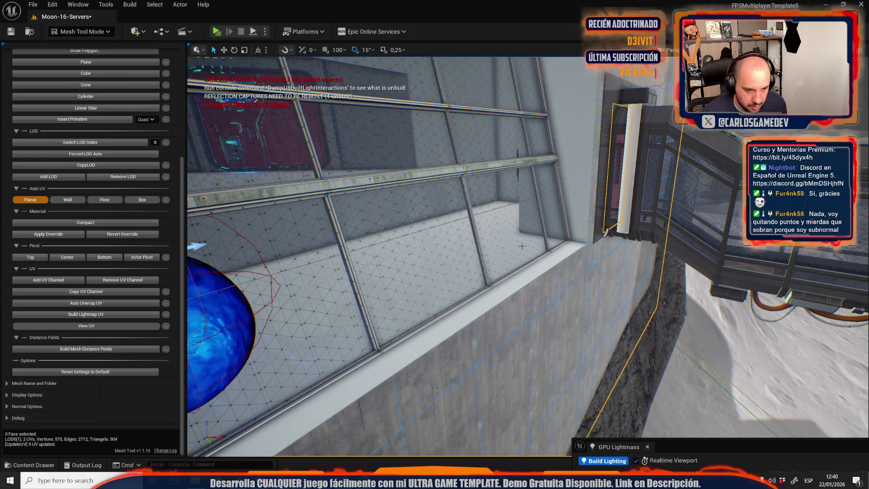
{"action": "mouse_move", "coordinate": [558, 261]}
{"action": "left_mouse_down"}
{"action": "mouse_move", "coordinate": [498, 254]}
{"action": "mouse_move", "coordinate": [575, 244]}
{"action": "mouse_move", "coordinate": [321, 270]}
{"action": "mouse_move", "coordinate": [380, 283]}
{"action": "left_mouse_up"}
{"action": "key", "text": "3"}
{"action": "left_click", "coordinate": [577, 241]}
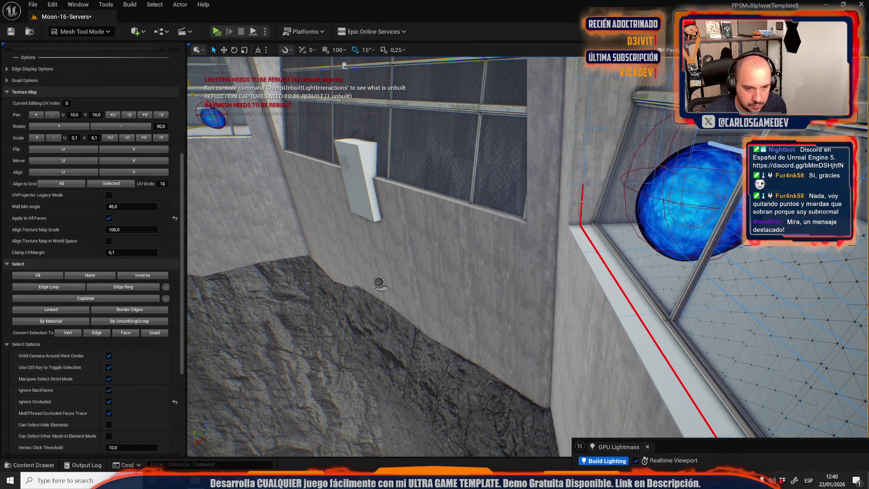
Step: Shift the wall edge 18.99 units right and select the window sill faces
{"action": "left_click_drag", "start_coordinate": [379, 283], "coordinate": [229, 347]}
{"action": "left_click_drag", "start_coordinate": [515, 226], "coordinate": [534, 223]}
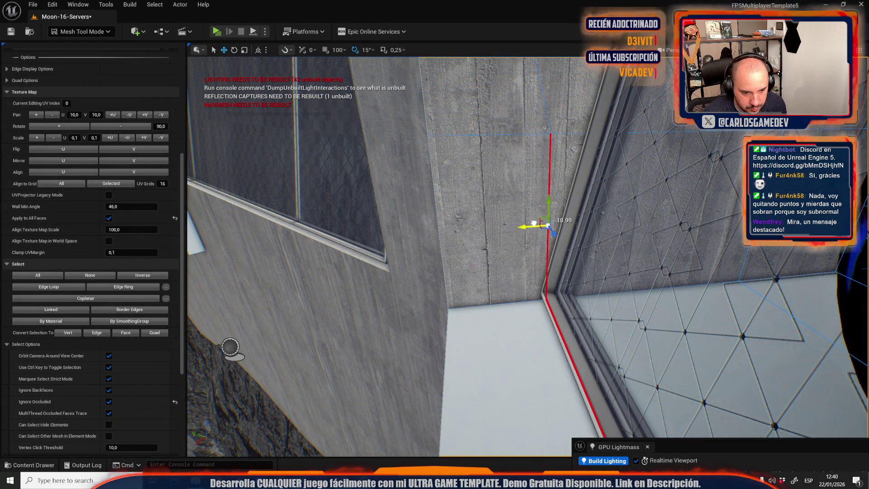
{"action": "left_click", "coordinate": [516, 403]}
{"action": "mouse_move", "coordinate": [516, 403]}
{"action": "left_mouse_down"}
{"action": "mouse_move", "coordinate": [506, 250]}
{"action": "mouse_move", "coordinate": [473, 262]}
{"action": "mouse_move", "coordinate": [489, 291]}
{"action": "mouse_move", "coordinate": [548, 210]}
{"action": "left_mouse_up"}
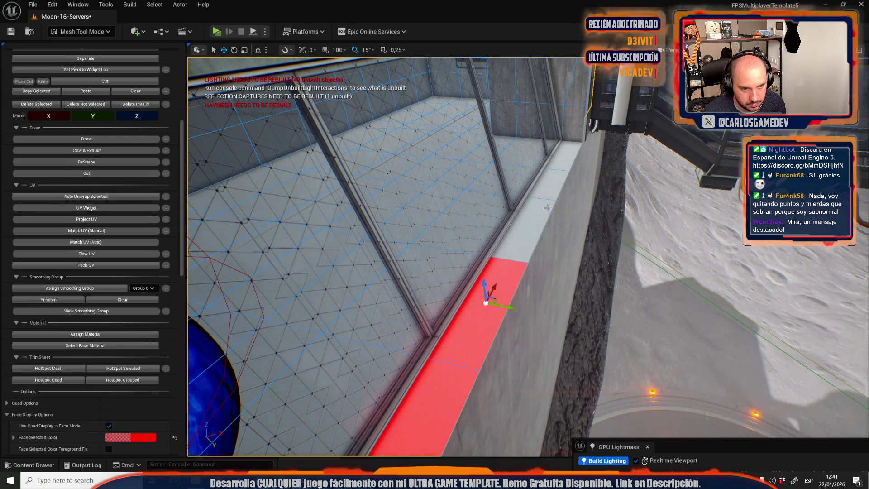
{"action": "left_click", "coordinate": [550, 183], "text": "shift"}
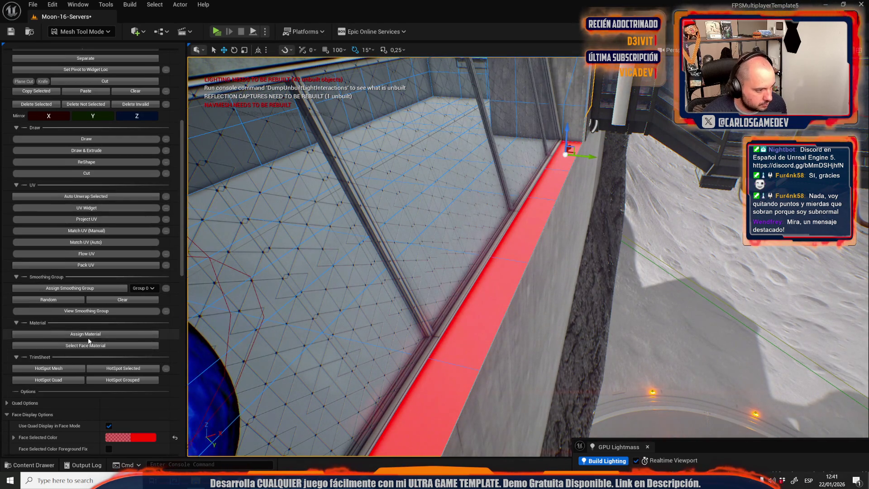
{"action": "mouse_move", "coordinate": [550, 182]}
{"action": "left_mouse_down"}
{"action": "mouse_move", "coordinate": [489, 239]}
{"action": "mouse_move", "coordinate": [452, 254]}
{"action": "left_mouse_up"}
{"action": "left_click", "coordinate": [502, 227]}
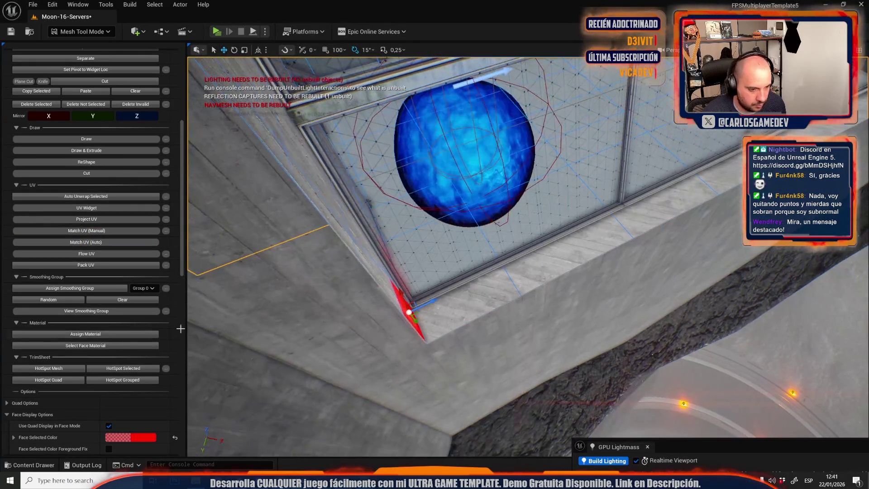
Step: Flow the UVs continuously along the sill faces, then switch to Selection Mode
{"action": "left_click", "coordinate": [100, 254]}
{"action": "left_click", "coordinate": [504, 296]}
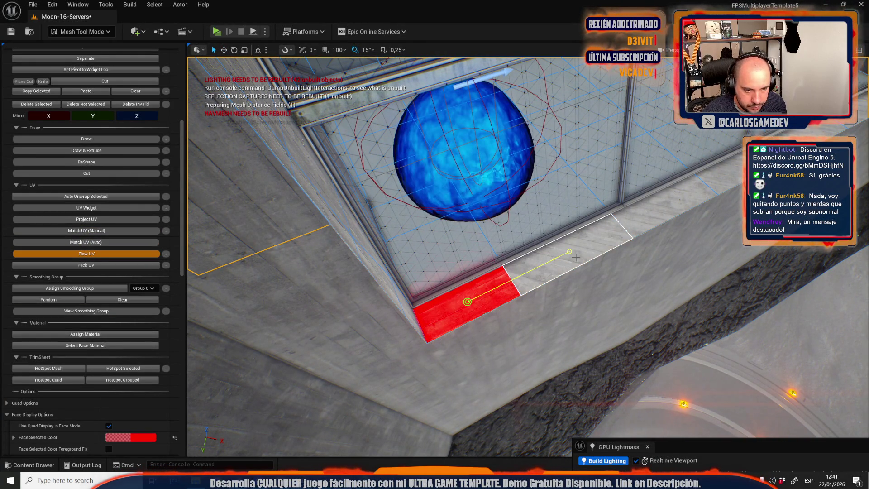
{"action": "left_click", "coordinate": [543, 283]}
{"action": "left_click", "coordinate": [665, 203]}
{"action": "left_click", "coordinate": [745, 164]}
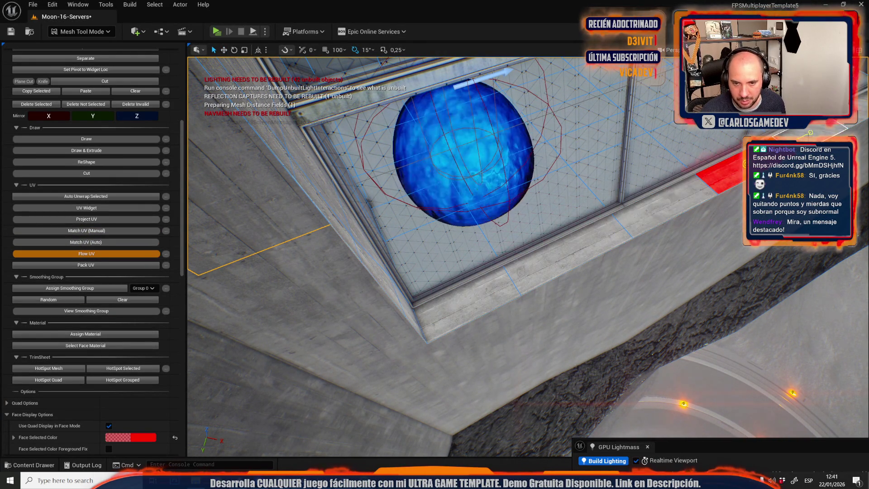
{"action": "left_click", "coordinate": [810, 133]}
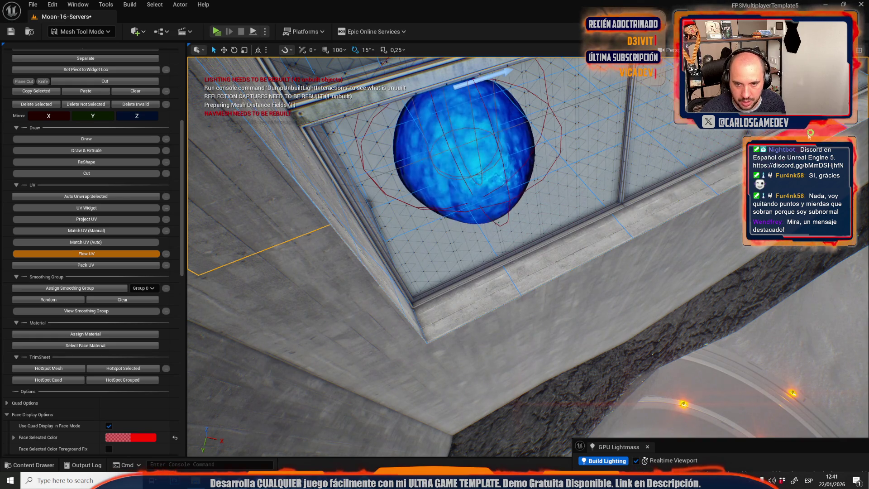
{"action": "key", "text": "f"}
{"action": "left_click", "coordinate": [82, 32]}
{"action": "left_click", "coordinate": [81, 59]}
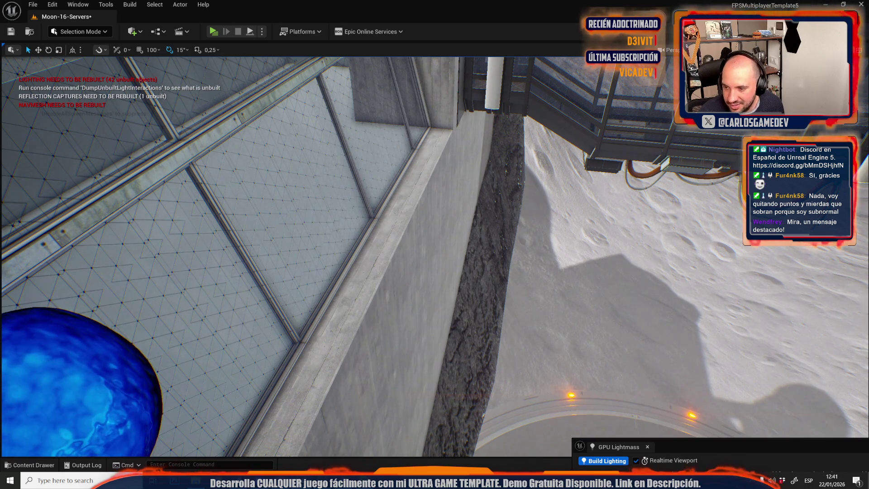
Step: Save the Moon-16-Servers level with the SM_Plane130 and SM_Plane132 meshes via Save Selected
{"action": "left_click_drag", "start_coordinate": [246, 266], "coordinate": [117, 191]}
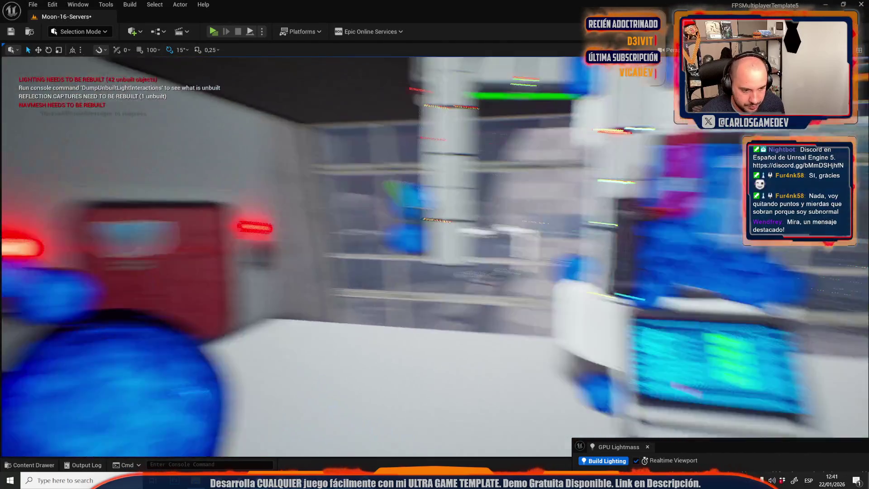
{"action": "key", "text": "ctrl+space"}
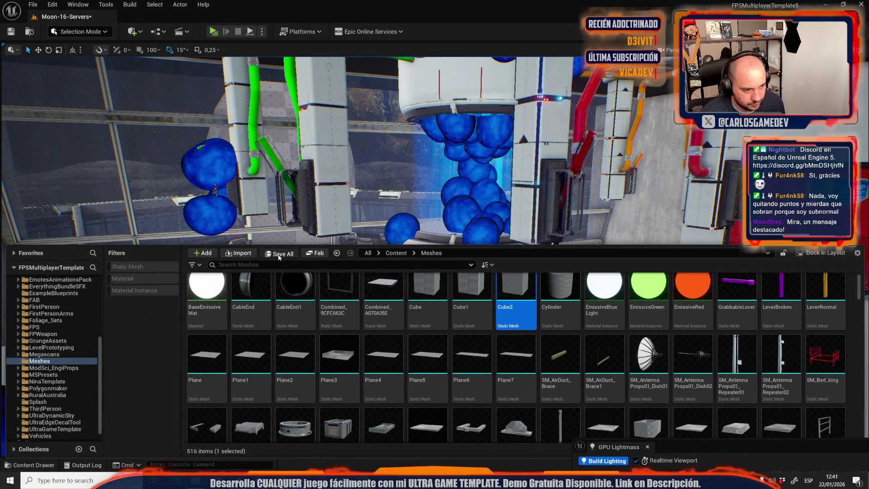
{"action": "key", "text": "ctrl+shift+s"}
{"action": "left_click", "coordinate": [495, 336]}
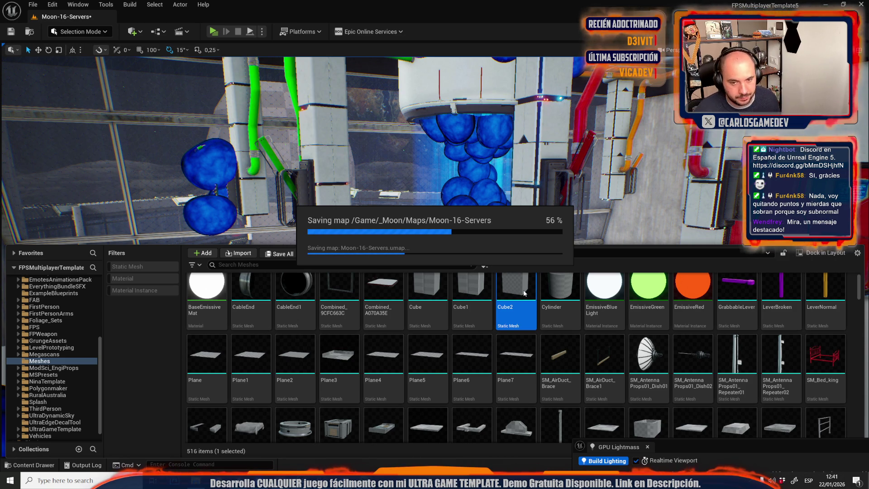
{"action": "mouse_move", "coordinate": [475, 159]}
{"action": "left_mouse_down"}
{"action": "mouse_move", "coordinate": [466, 250]}
{"action": "mouse_move", "coordinate": [426, 317]}
{"action": "mouse_move", "coordinate": [434, 312]}
{"action": "mouse_move", "coordinate": [457, 281]}
{"action": "mouse_move", "coordinate": [401, 269]}
{"action": "mouse_move", "coordinate": [389, 226]}
{"action": "mouse_move", "coordinate": [469, 226]}
{"action": "mouse_move", "coordinate": [371, 234]}
{"action": "mouse_move", "coordinate": [358, 271]}
{"action": "mouse_move", "coordinate": [362, 226]}
{"action": "left_mouse_up"}
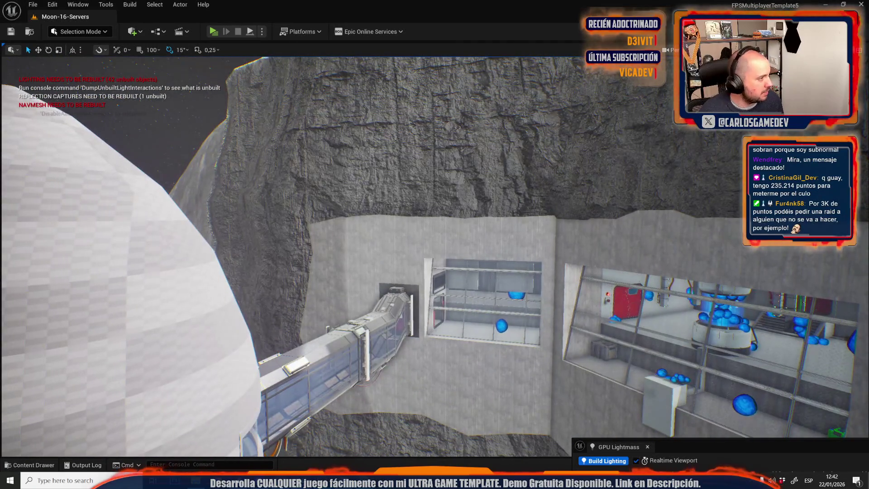
{"action": "left_click", "coordinate": [62, 33]}
Step: Build lightmap UVs for the wall building mesh with resolution overridden to 1024
{"action": "key", "text": "Escape"}
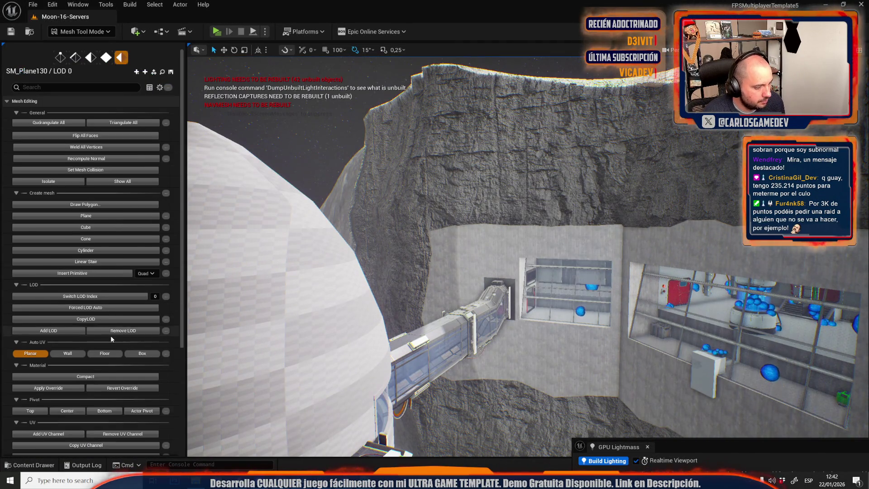
{"action": "scroll", "coordinate": [110, 336], "scroll_direction": "down", "scroll_amount": 5}
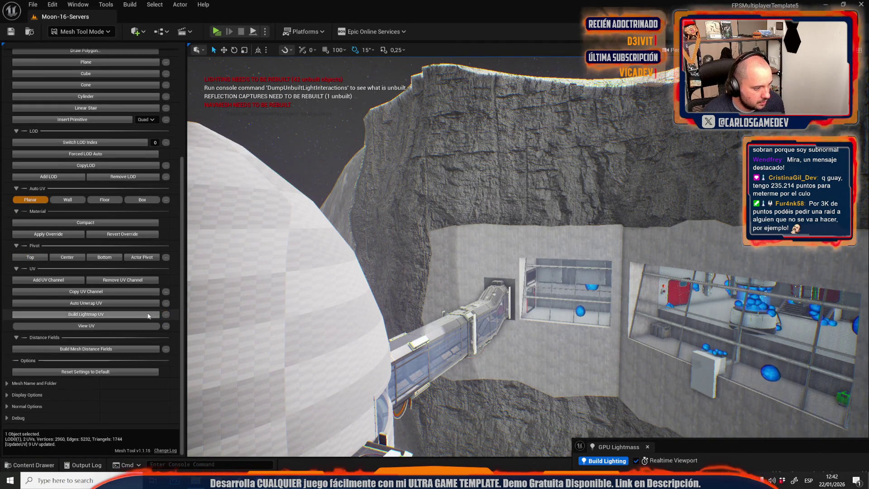
{"action": "left_click", "coordinate": [166, 314]}
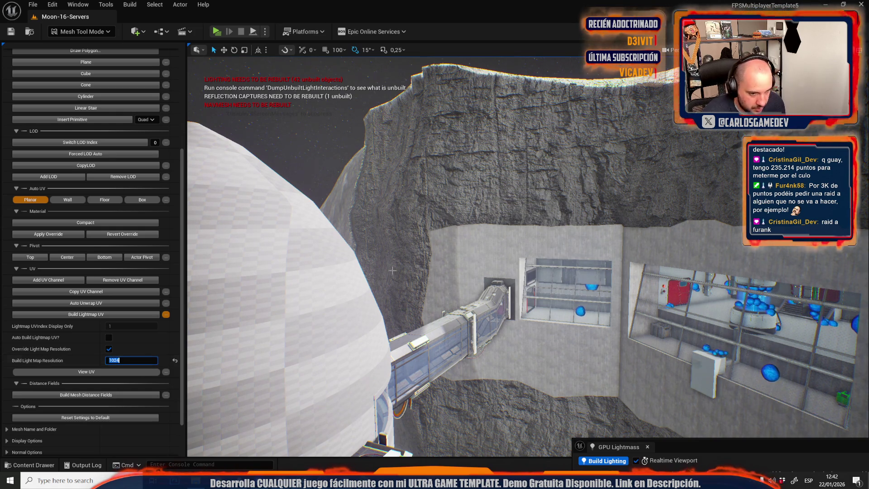
{"action": "left_click", "coordinate": [562, 230]}
{"action": "left_click", "coordinate": [88, 317]}
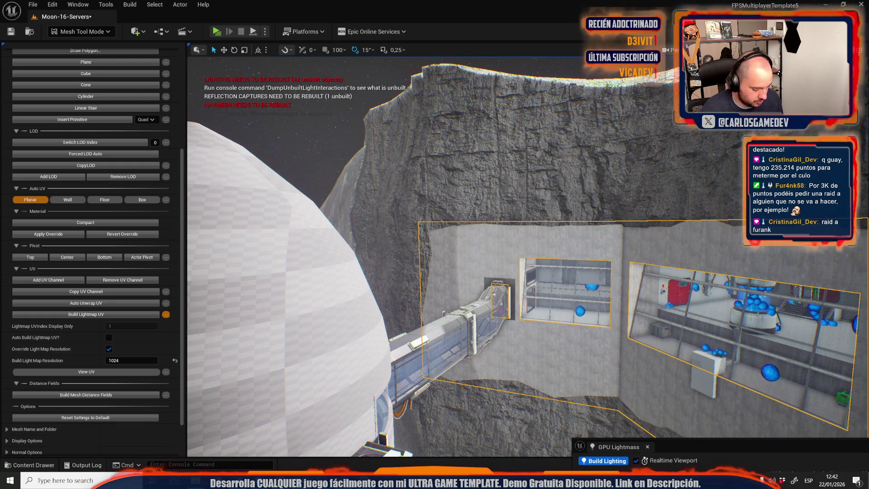
Step: Build 1024-resolution lightmap UVs for the large white mesh and the first room mesh
{"action": "key", "text": "f"}
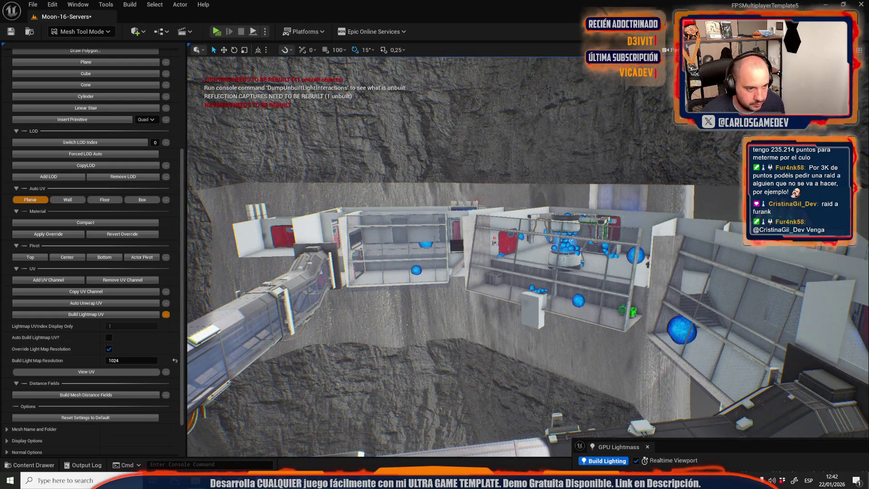
{"action": "key", "text": "f"}
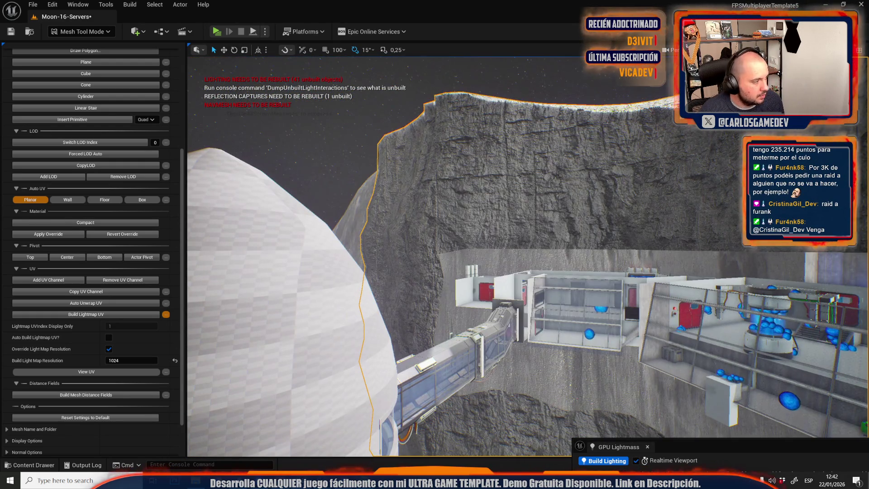
{"action": "left_click", "coordinate": [102, 315]}
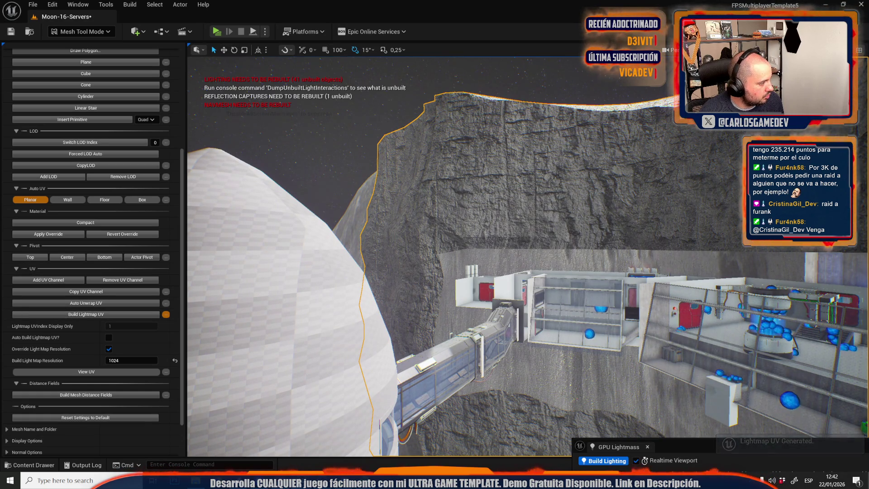
{"action": "left_click", "coordinate": [132, 360]}
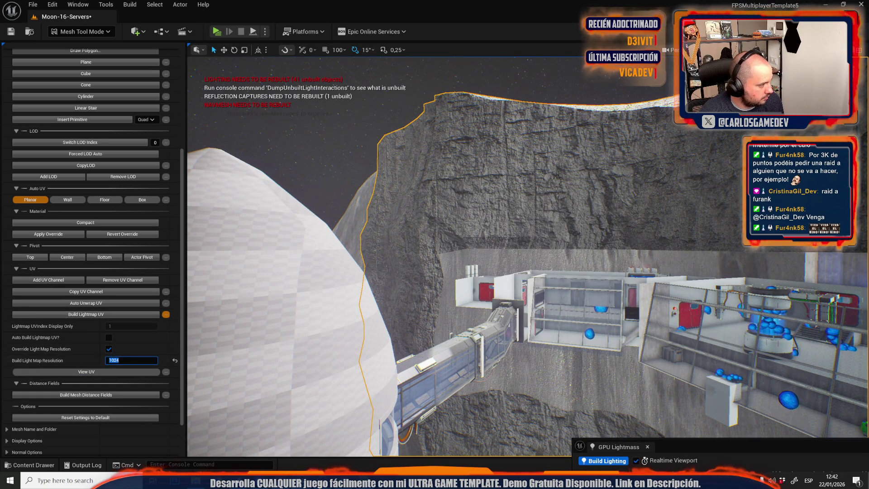
{"action": "left_click_drag", "start_coordinate": [476, 194], "coordinate": [475, 191]}
{"action": "left_click_drag", "start_coordinate": [578, 325], "coordinate": [578, 326]}
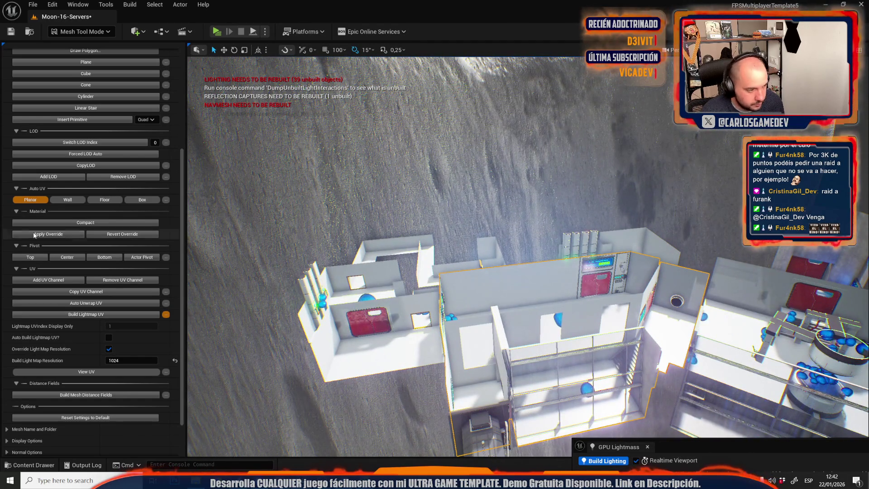
{"action": "left_click", "coordinate": [86, 314]}
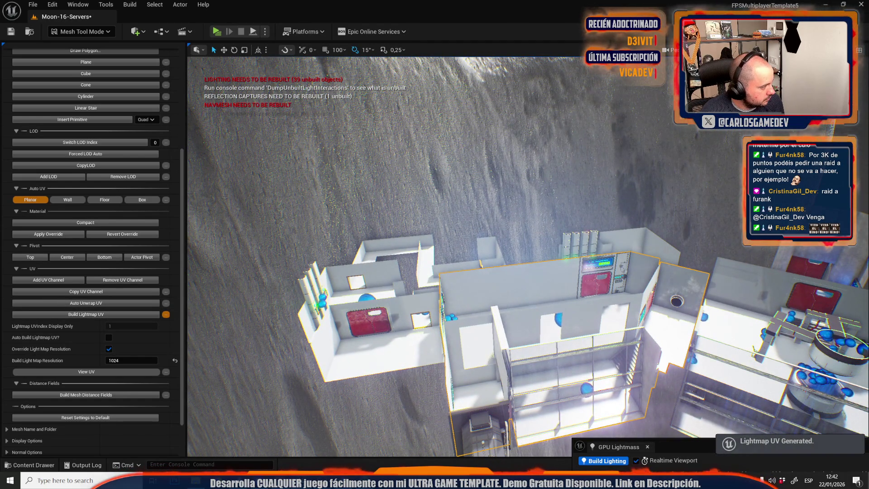
Step: Build lightmap UVs for three more station room meshes, hiding a finished one
{"action": "left_click_drag", "start_coordinate": [528, 256], "coordinate": [527, 256]}
{"action": "key", "text": "Delete"}
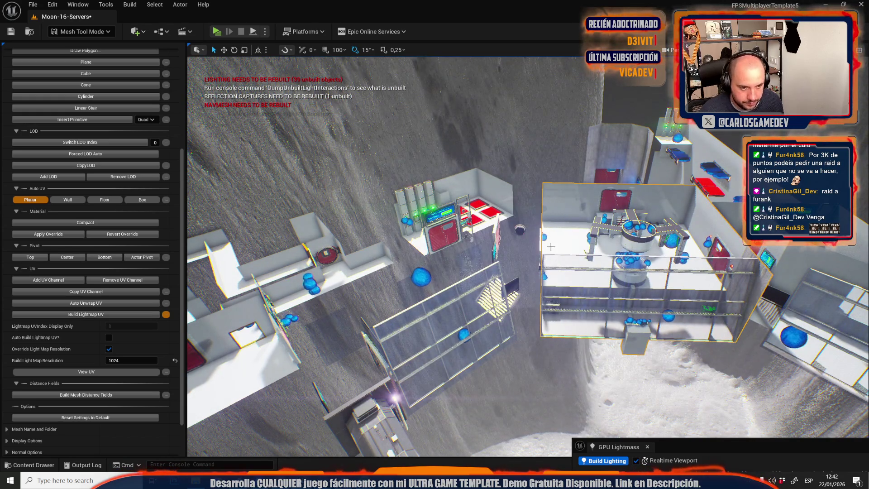
{"action": "left_click", "coordinate": [108, 314]}
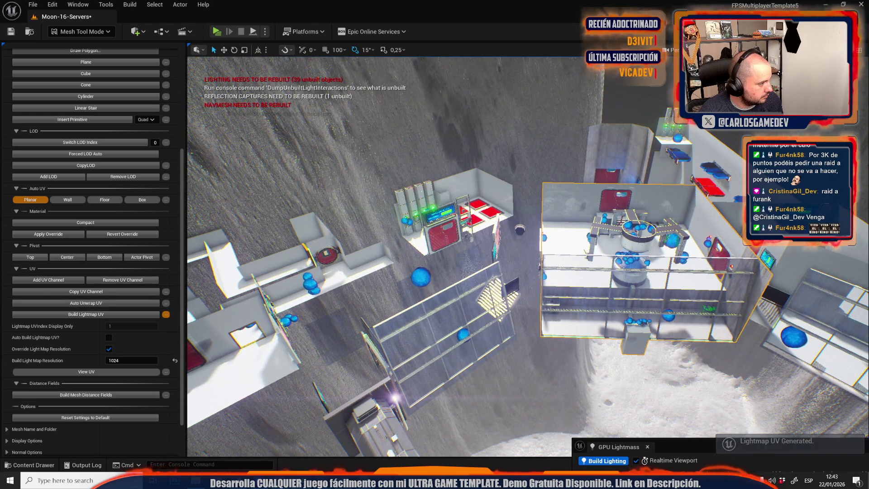
{"action": "left_click_drag", "start_coordinate": [332, 223], "coordinate": [285, 219]}
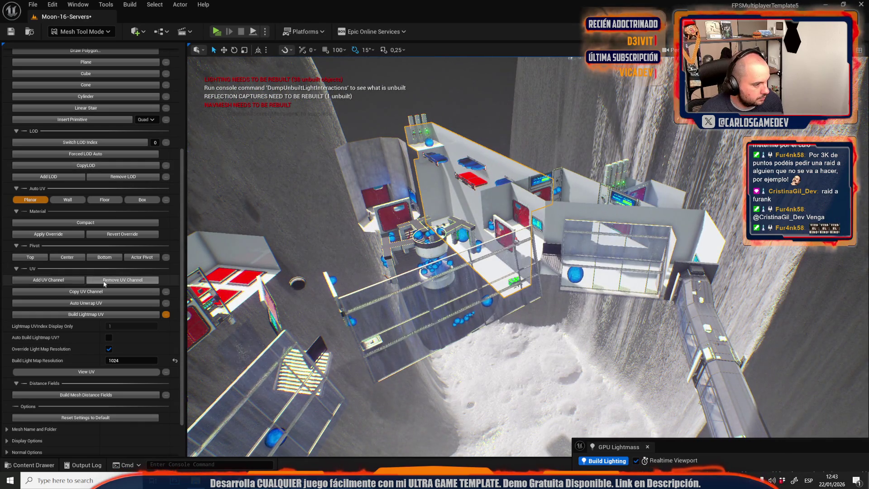
{"action": "left_click", "coordinate": [98, 314]}
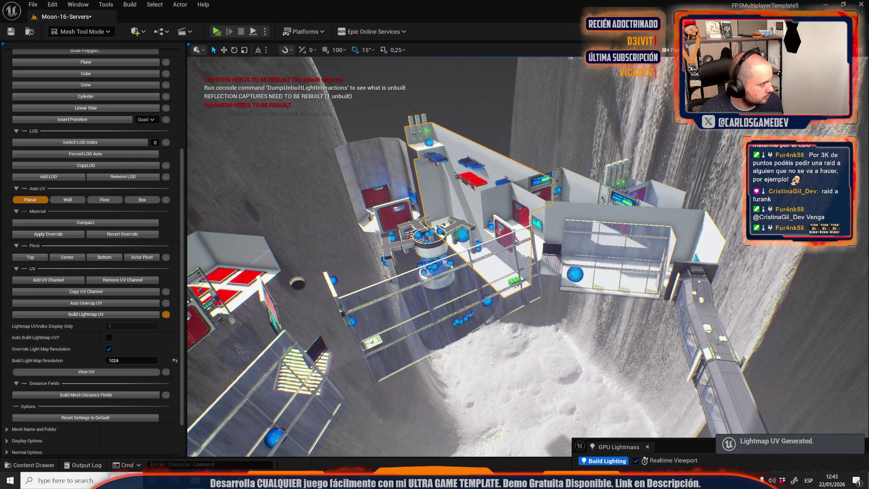
{"action": "left_click_drag", "start_coordinate": [459, 151], "coordinate": [459, 150]}
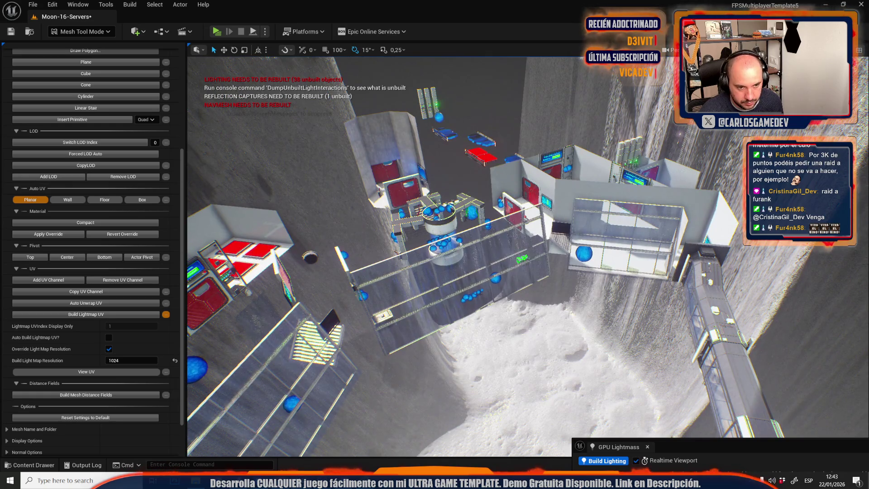
{"action": "left_click", "coordinate": [86, 314]}
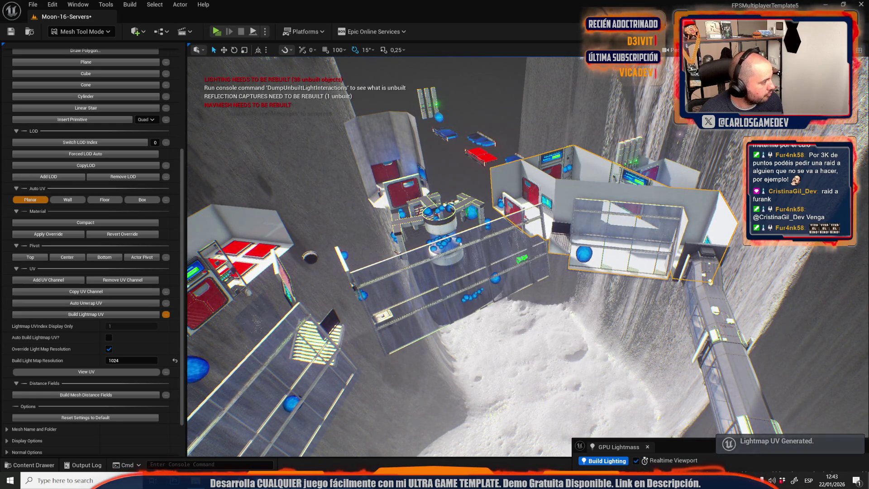
Step: Build lightmap UVs for the remaining room meshes across the station
{"action": "left_click_drag", "start_coordinate": [459, 151], "coordinate": [643, 236]}
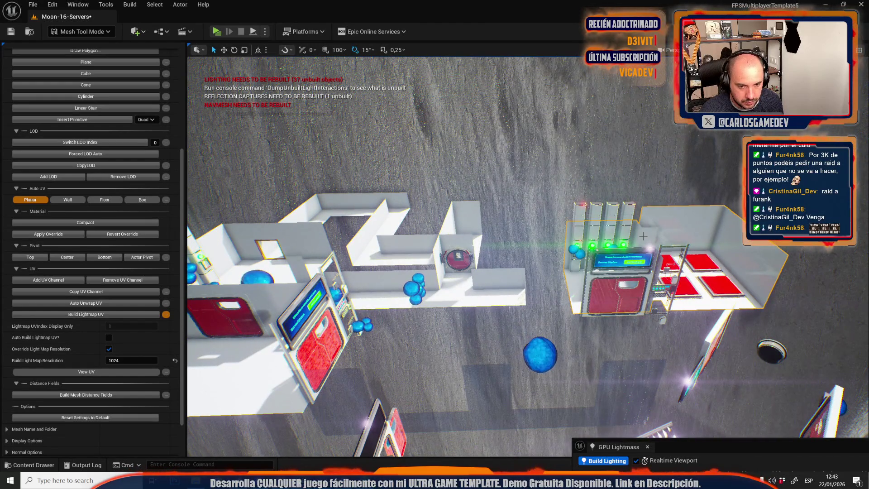
{"action": "left_click", "coordinate": [68, 314]}
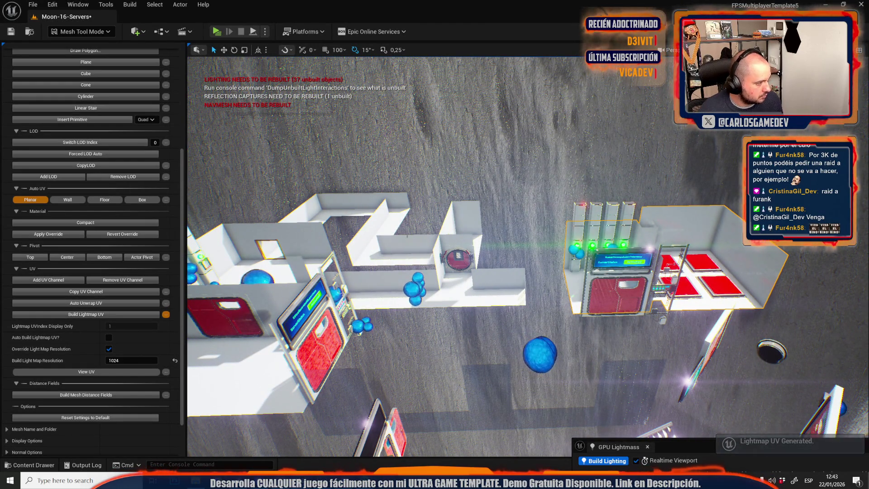
{"action": "left_click_drag", "start_coordinate": [373, 228], "coordinate": [424, 237]}
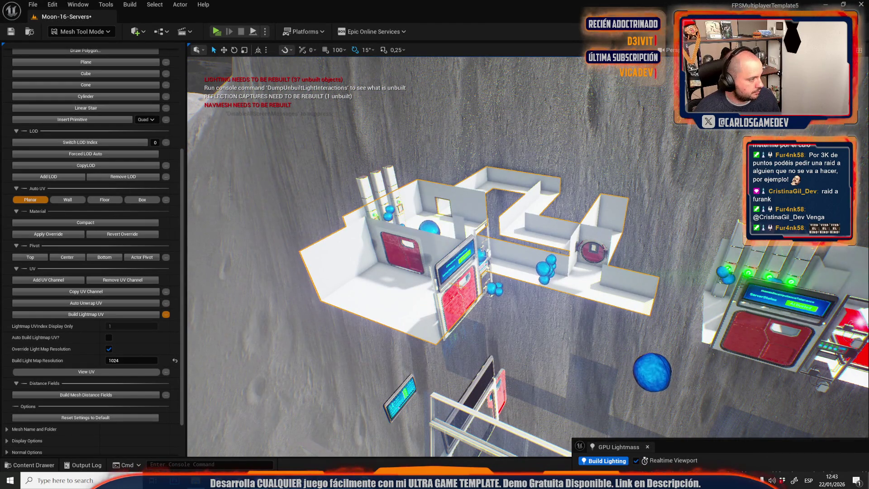
{"action": "left_click", "coordinate": [113, 315]}
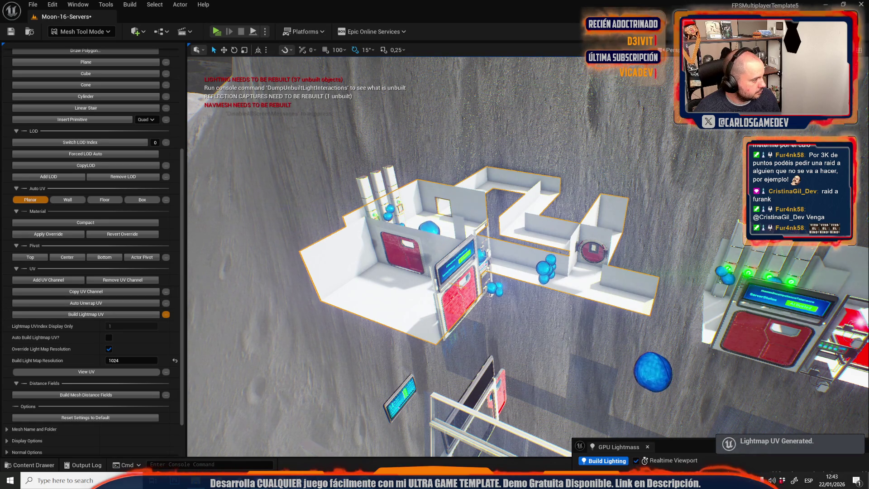
{"action": "left_click_drag", "start_coordinate": [408, 249], "coordinate": [489, 229]}
{"action": "mouse_move", "coordinate": [477, 196]}
{"action": "left_mouse_down"}
{"action": "mouse_move", "coordinate": [582, 180]}
{"action": "mouse_move", "coordinate": [498, 226]}
{"action": "mouse_move", "coordinate": [746, 252]}
{"action": "mouse_move", "coordinate": [679, 308]}
{"action": "left_mouse_up"}
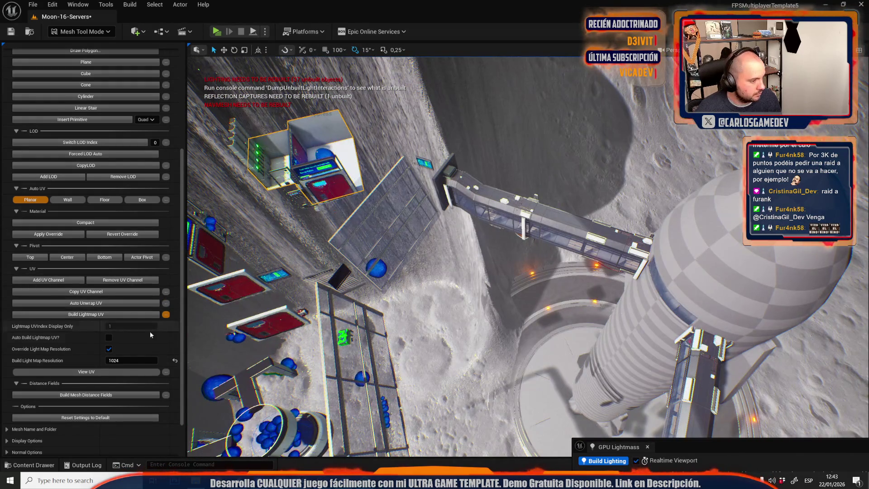
{"action": "left_click", "coordinate": [87, 315]}
Step: Build lightmap UVs for the large curved arena wall, then return to Selection Mode
{"action": "left_click_drag", "start_coordinate": [407, 249], "coordinate": [527, 276]}
{"action": "left_click", "coordinate": [515, 279]}
{"action": "left_click", "coordinate": [93, 313]}
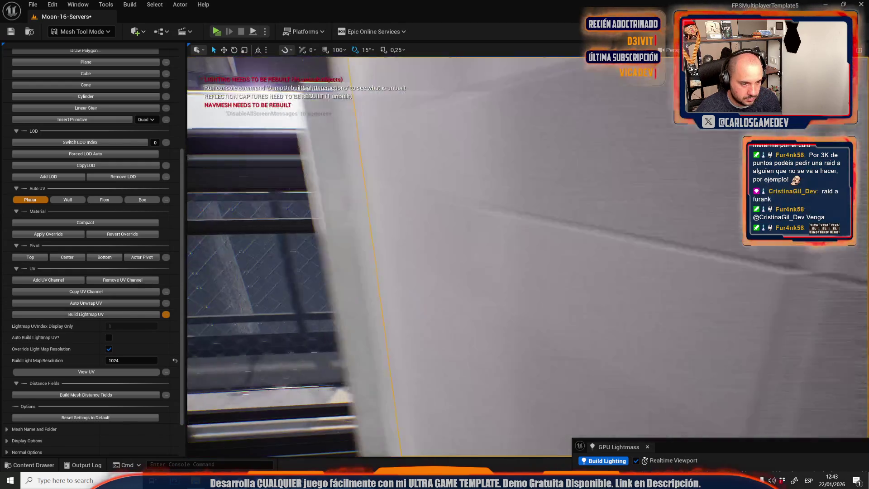
{"action": "left_click_drag", "start_coordinate": [402, 254], "coordinate": [403, 233]}
{"action": "left_click", "coordinate": [86, 31]}
{"action": "left_click", "coordinate": [93, 60]}
{"action": "mouse_move", "coordinate": [334, 233]}
{"action": "left_mouse_down"}
{"action": "mouse_move", "coordinate": [353, 246]}
{"action": "mouse_move", "coordinate": [350, 271]}
{"action": "mouse_move", "coordinate": [363, 306]}
{"action": "left_mouse_up"}
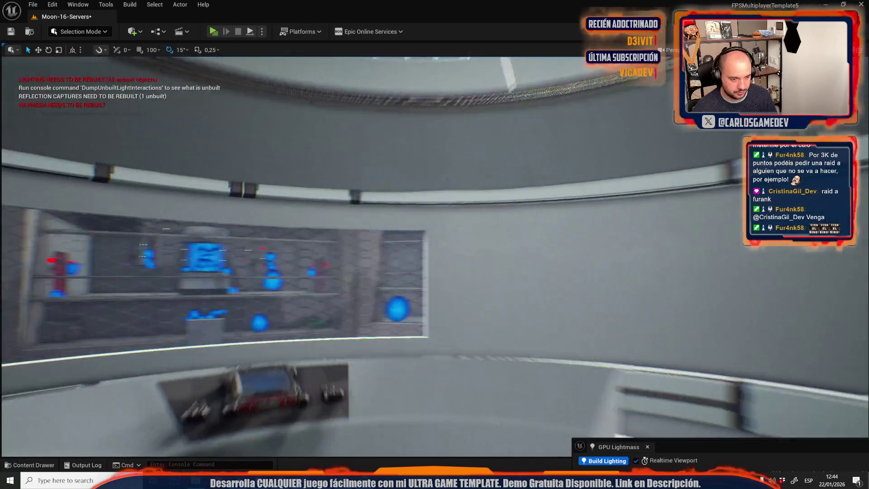
Step: Fly through the server room, then save the level and all modified assets
{"action": "key", "text": "w"}
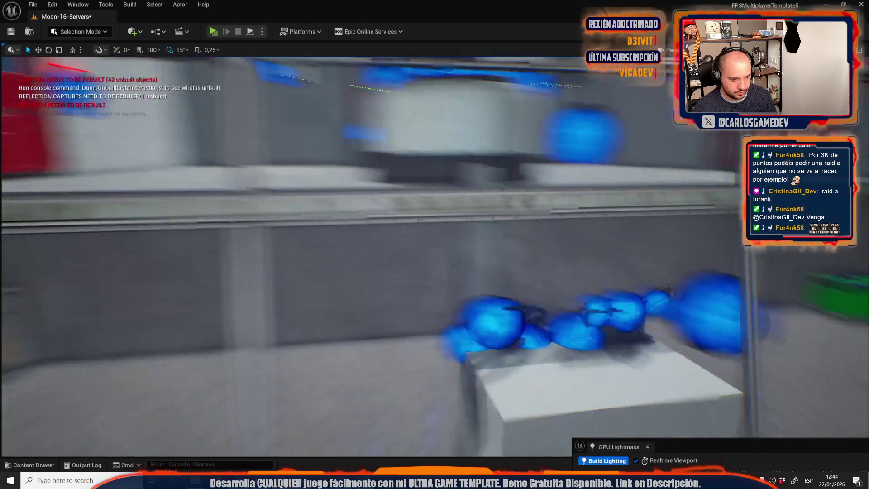
{"action": "key", "text": "w"}
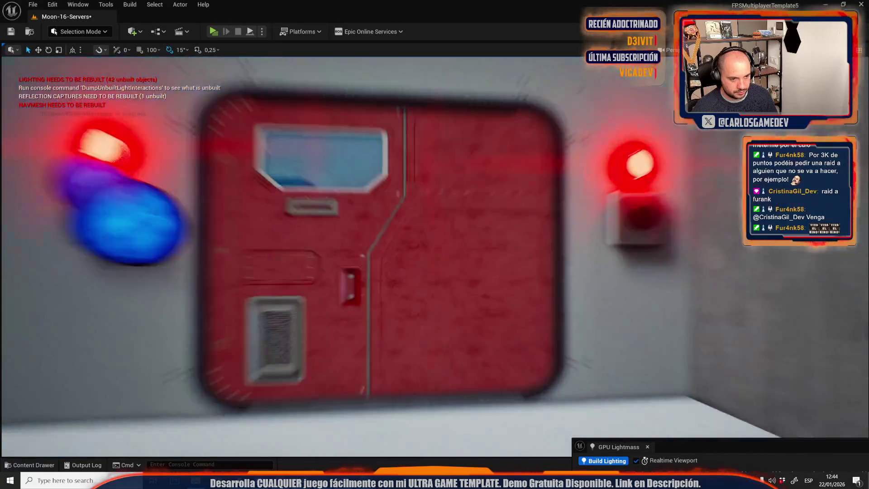
{"action": "key", "text": "s"}
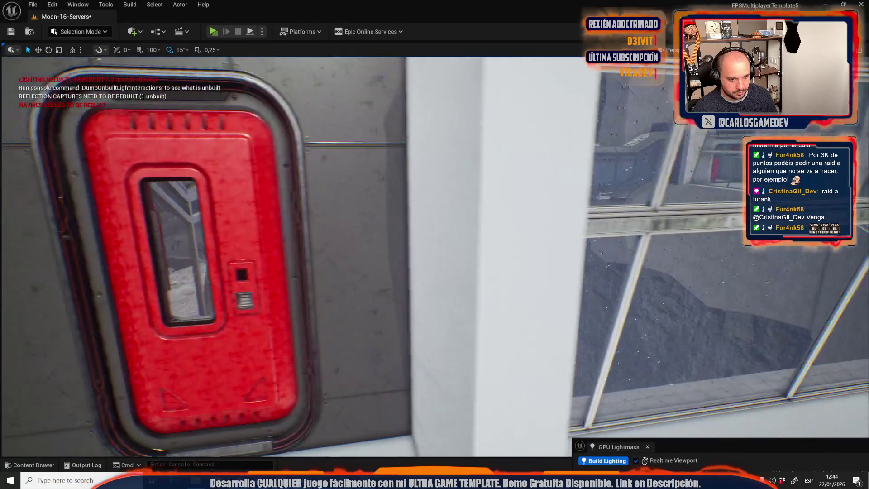
{"action": "key", "text": "w"}
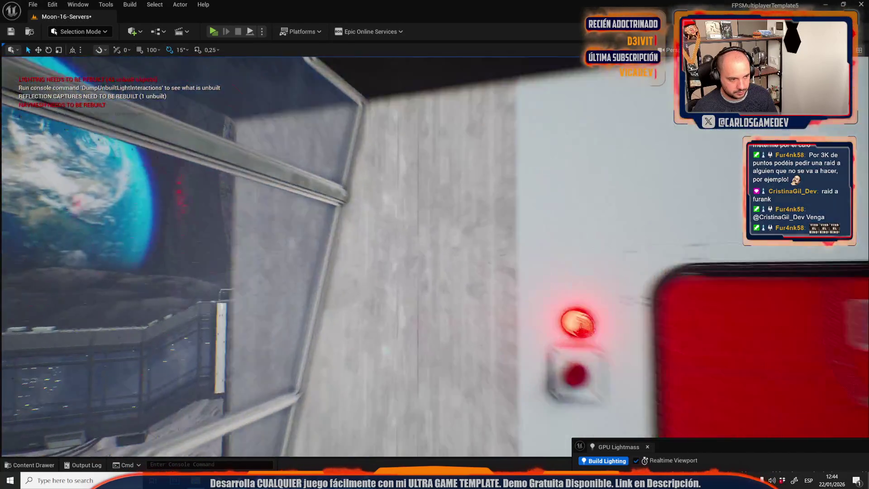
{"action": "key", "text": "w"}
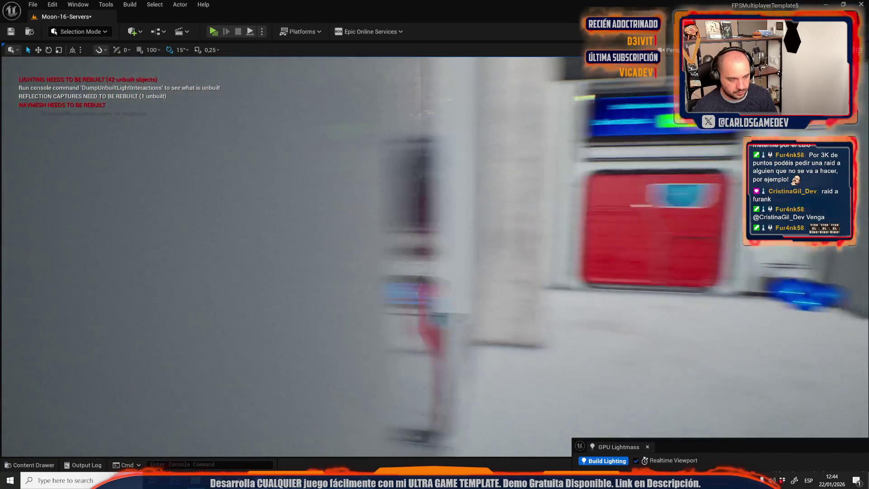
{"action": "key", "text": "w"}
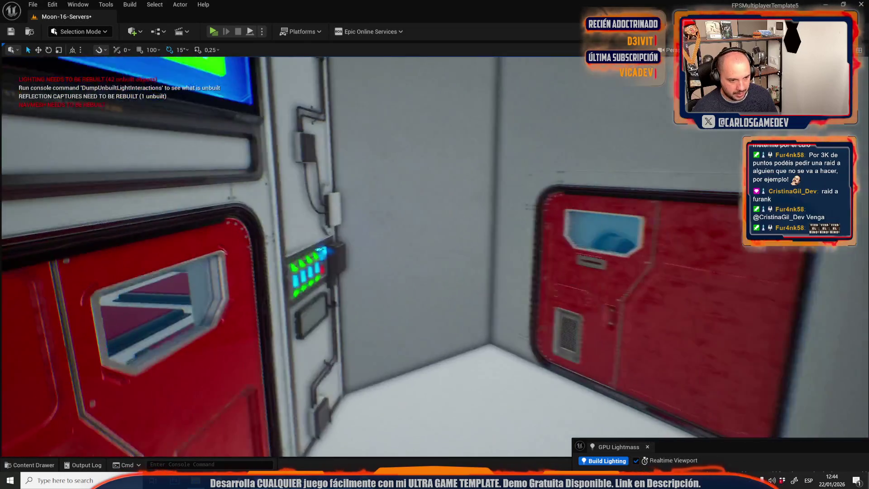
{"action": "key", "text": "s"}
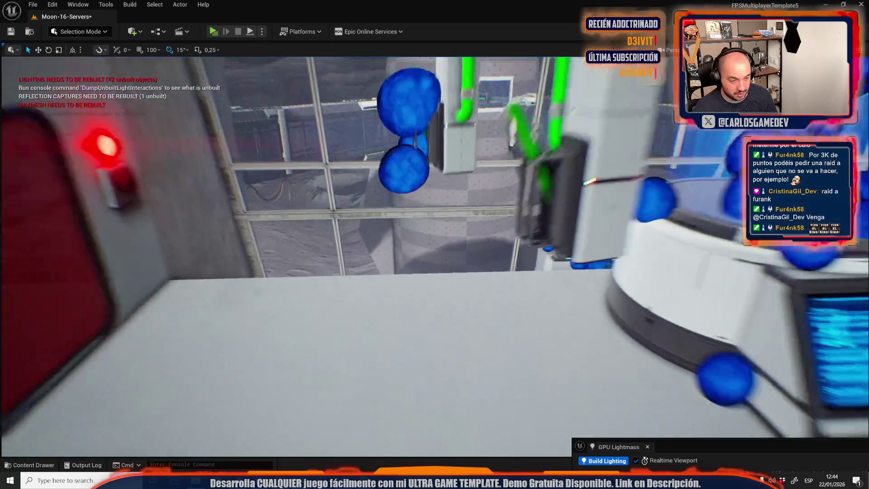
{"action": "key", "text": "ctrl+space"}
{"action": "key", "text": "ctrl+s"}
{"action": "left_click", "coordinate": [486, 335]}
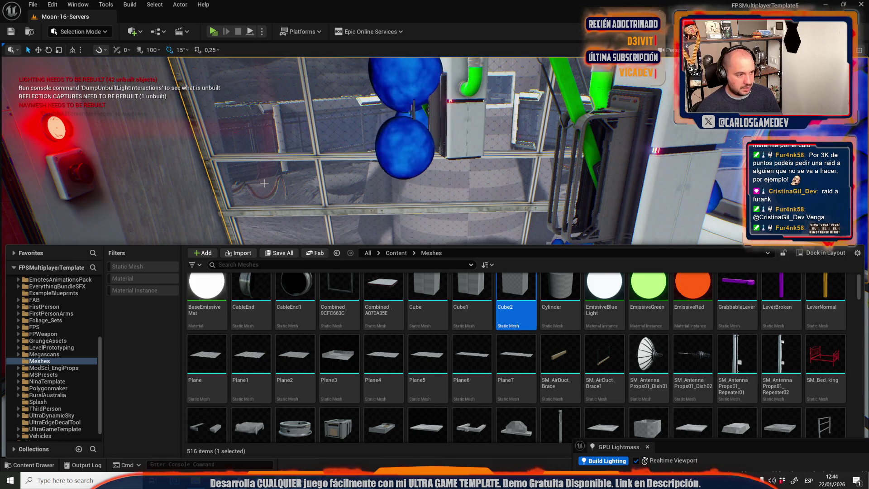
Step: Inspect the glass walls and window panes around the server room
{"action": "left_click_drag", "start_coordinate": [338, 205], "coordinate": [344, 238]}
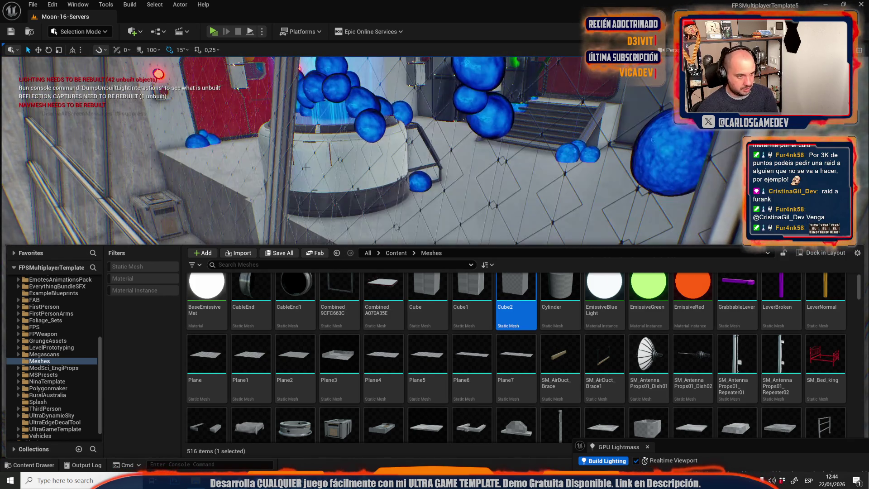
{"action": "left_click_drag", "start_coordinate": [332, 170], "coordinate": [276, 177]}
{"action": "key", "text": "w"}
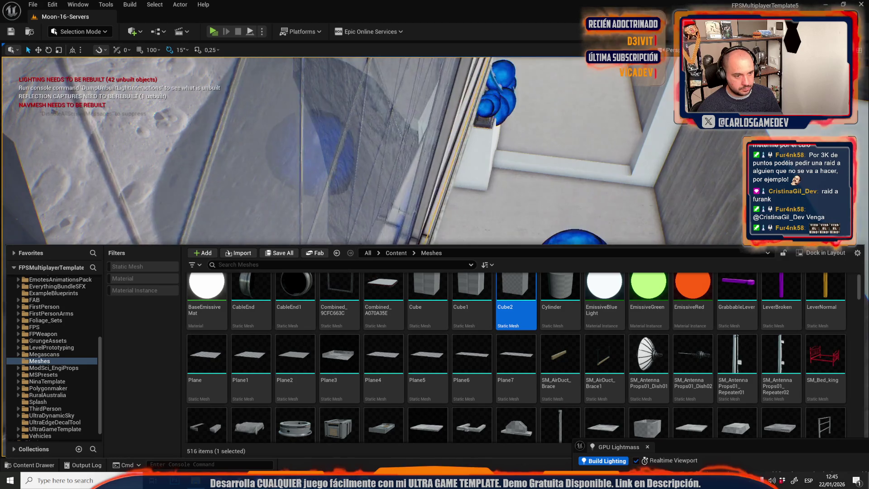
{"action": "key", "text": "w"}
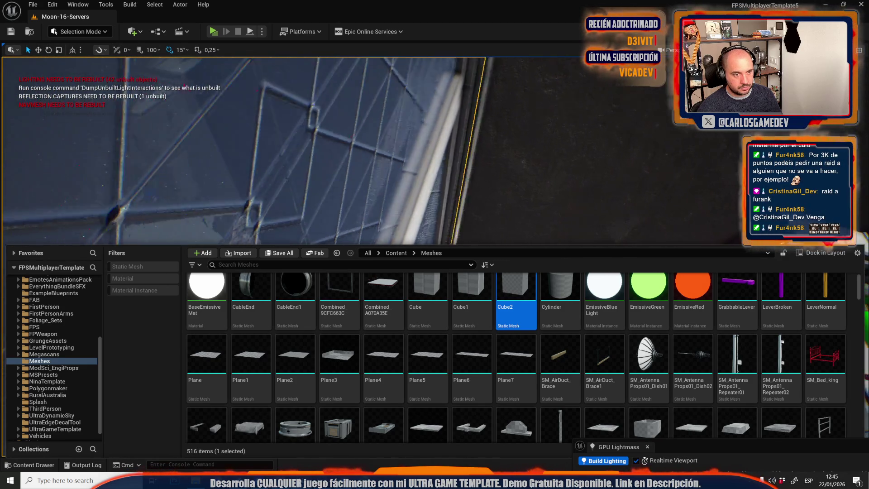
{"action": "key", "text": "s"}
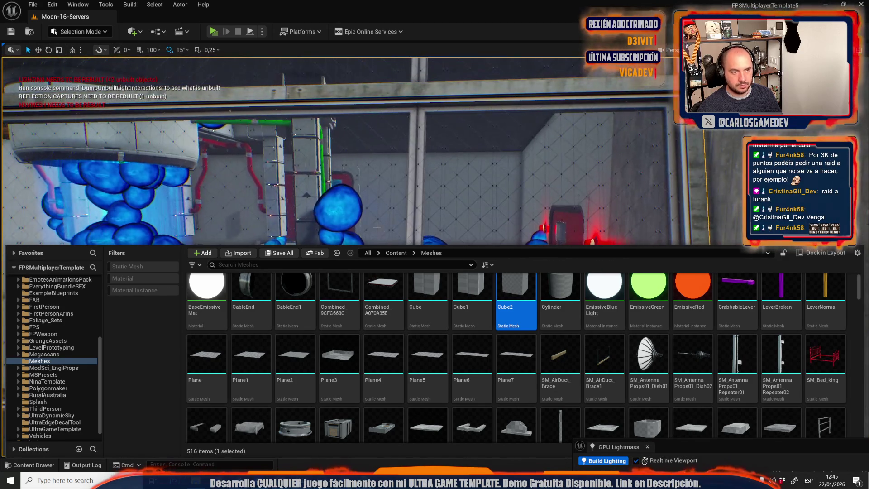
{"action": "right_click", "coordinate": [381, 199]}
{"action": "key", "text": "w"}
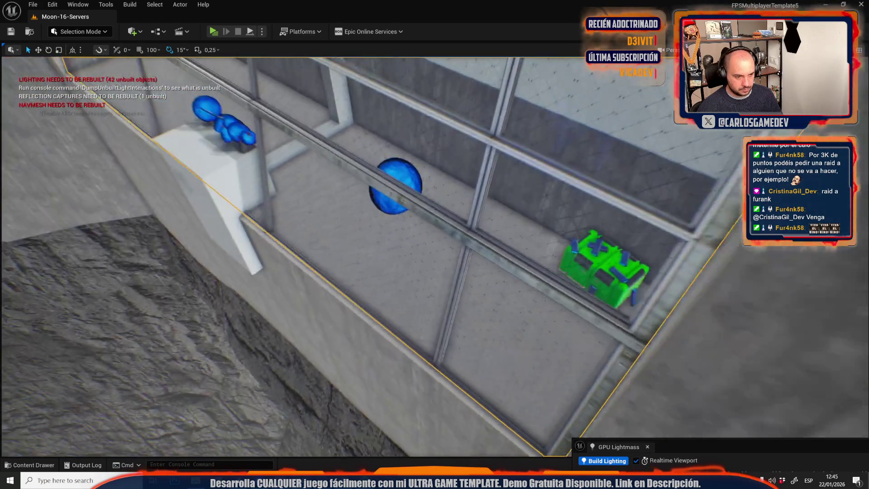
{"action": "key", "text": "w"}
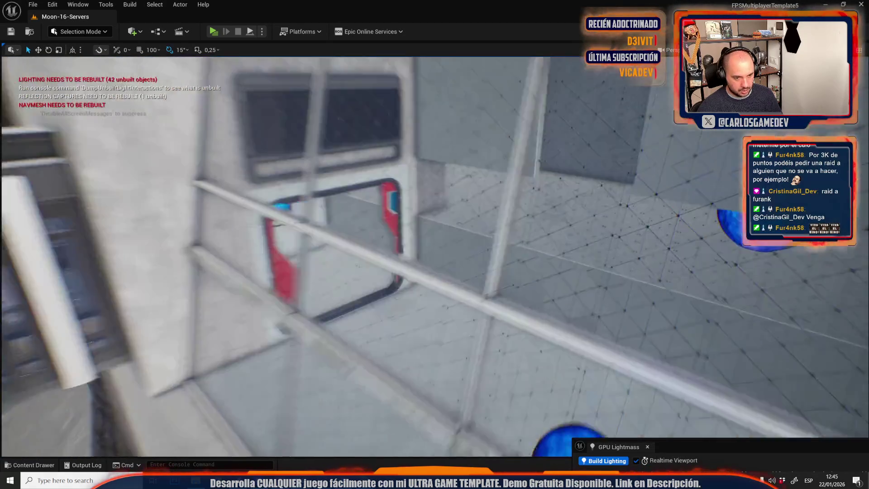
{"action": "key", "text": "w"}
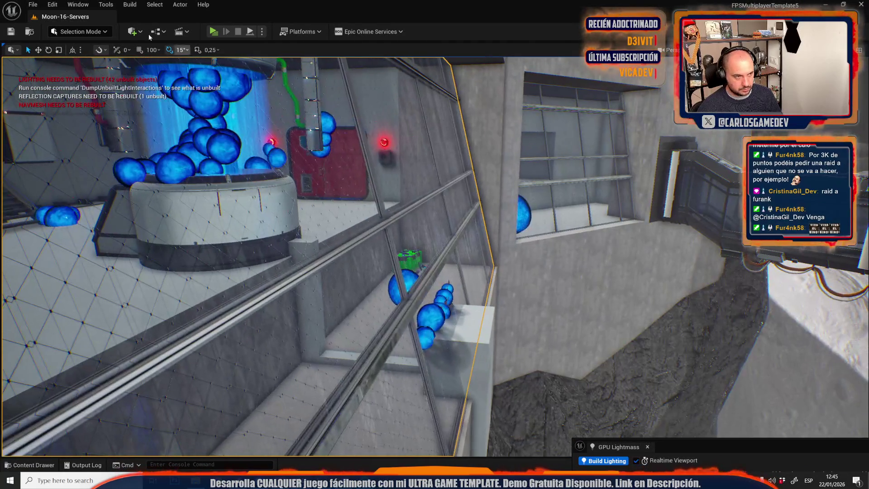
{"action": "left_click", "coordinate": [89, 32]}
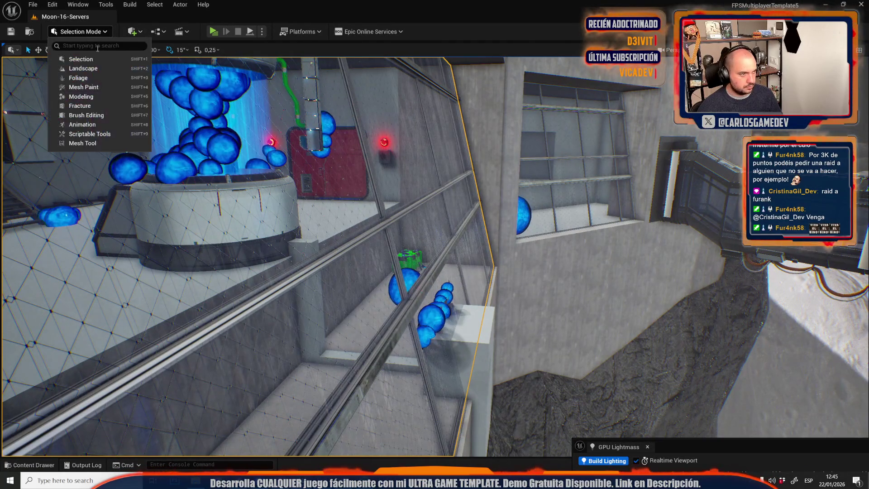
Step: Nudge the SM_Plane129 window pane's face slightly using Quad Editing
{"action": "left_click", "coordinate": [88, 146]}
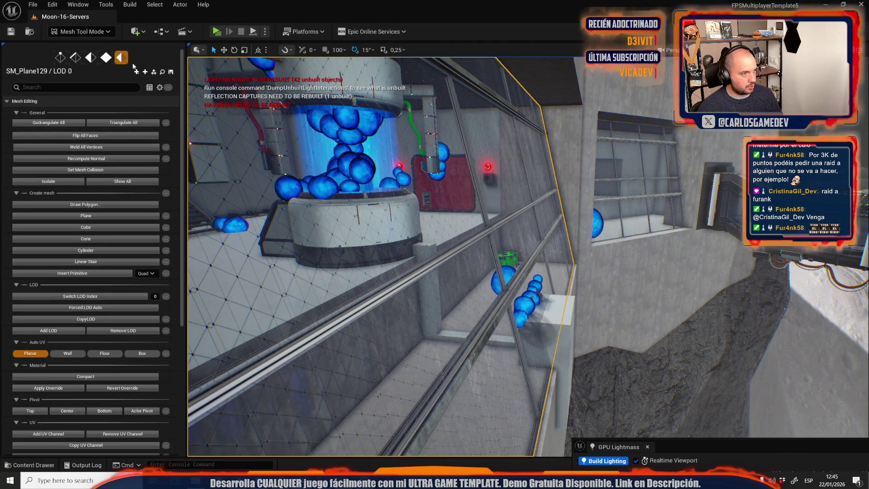
{"action": "left_click", "coordinate": [107, 59]}
{"action": "left_click", "coordinate": [507, 168]}
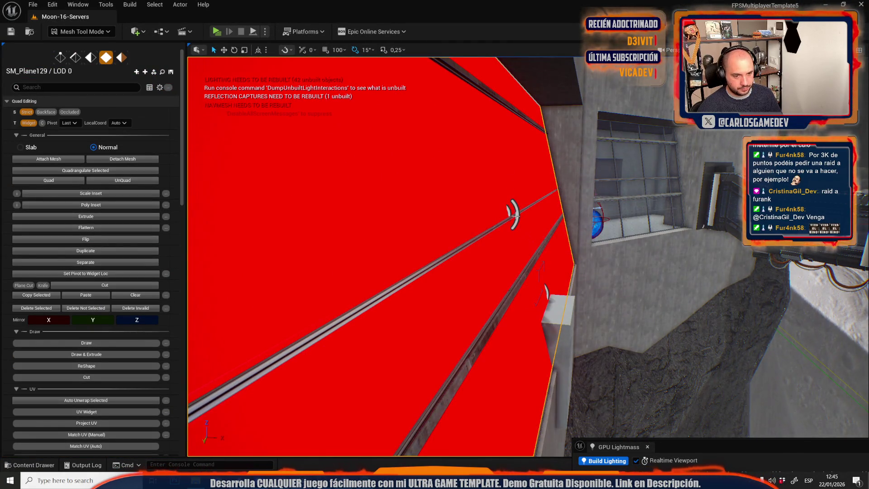
{"action": "scroll", "coordinate": [514, 209], "scroll_direction": "up", "scroll_amount": 4}
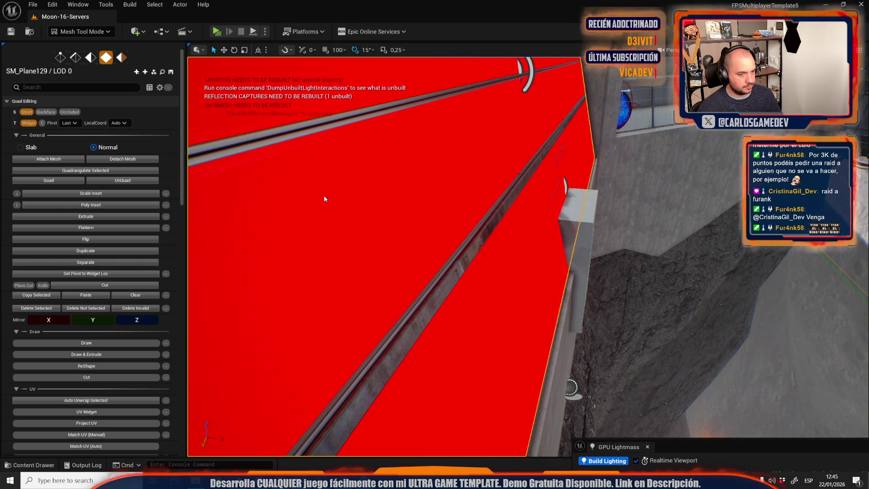
{"action": "key", "text": "f"}
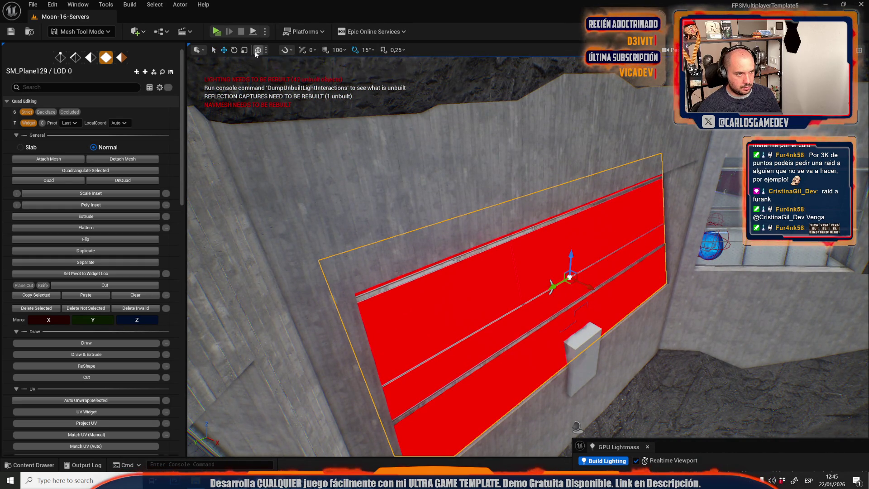
{"action": "scroll", "coordinate": [549, 285], "scroll_direction": "up", "scroll_amount": 5}
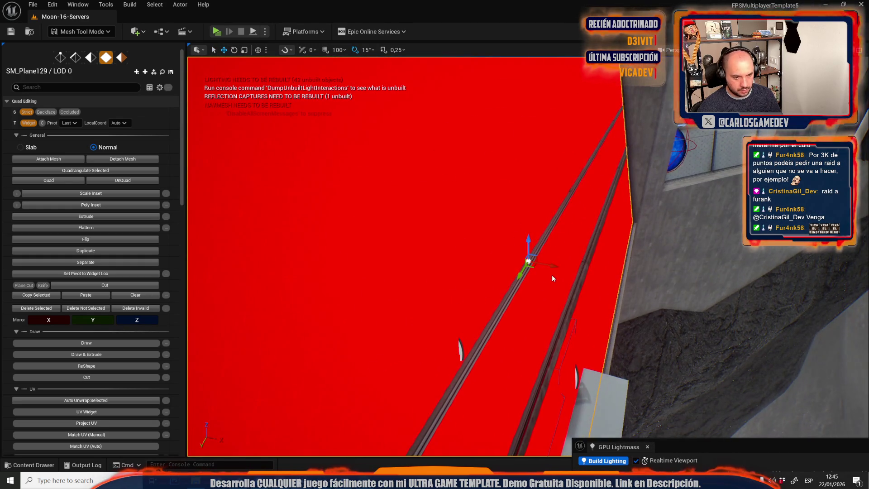
{"action": "left_click_drag", "start_coordinate": [553, 262], "coordinate": [550, 262]}
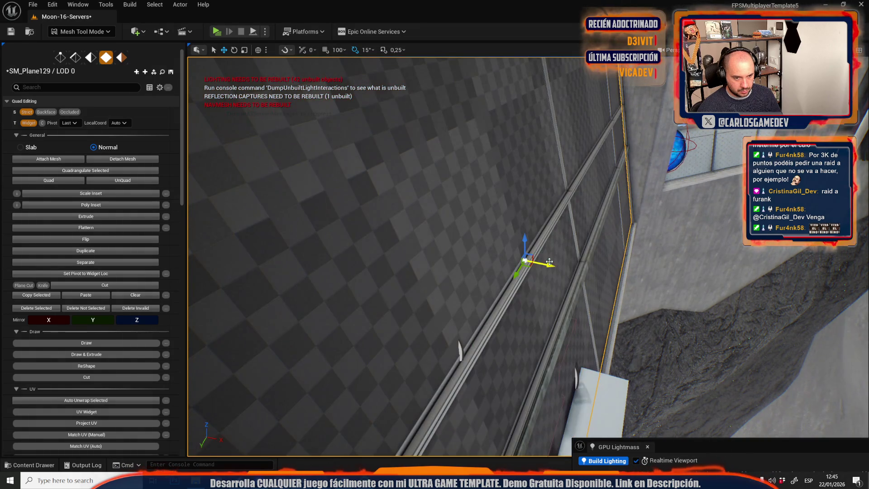
{"action": "scroll", "coordinate": [548, 268], "scroll_direction": "down", "scroll_amount": 5}
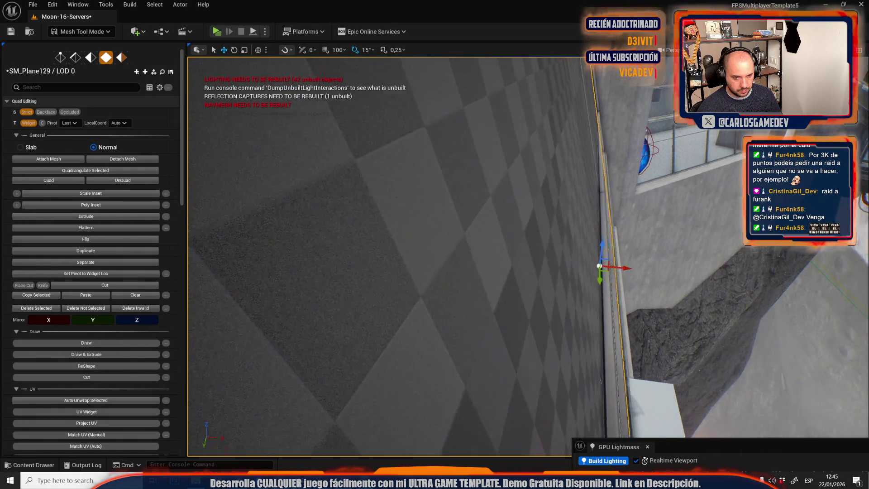
{"action": "key", "text": "f"}
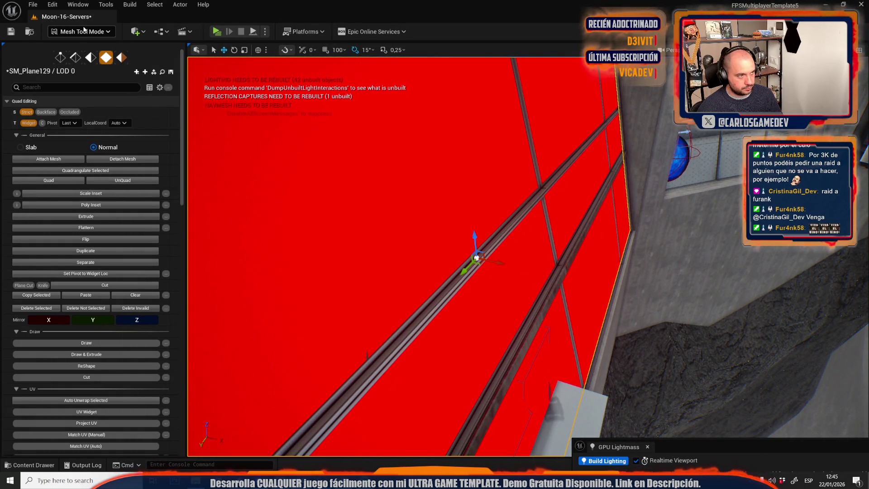
Step: Return to Selection Mode and pull back to a wider room view
{"action": "left_click", "coordinate": [83, 31]}
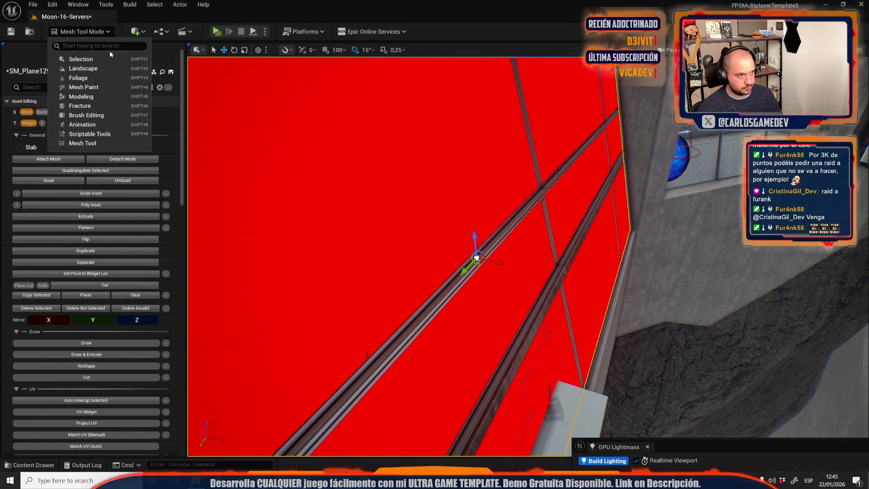
{"action": "left_click", "coordinate": [101, 59]}
{"action": "mouse_move", "coordinate": [317, 196]}
{"action": "left_mouse_down"}
{"action": "mouse_move", "coordinate": [242, 105]}
{"action": "mouse_move", "coordinate": [303, 212]}
{"action": "mouse_move", "coordinate": [406, 285]}
{"action": "mouse_move", "coordinate": [372, 223]}
{"action": "left_mouse_up"}
{"action": "left_click", "coordinate": [68, 31]}
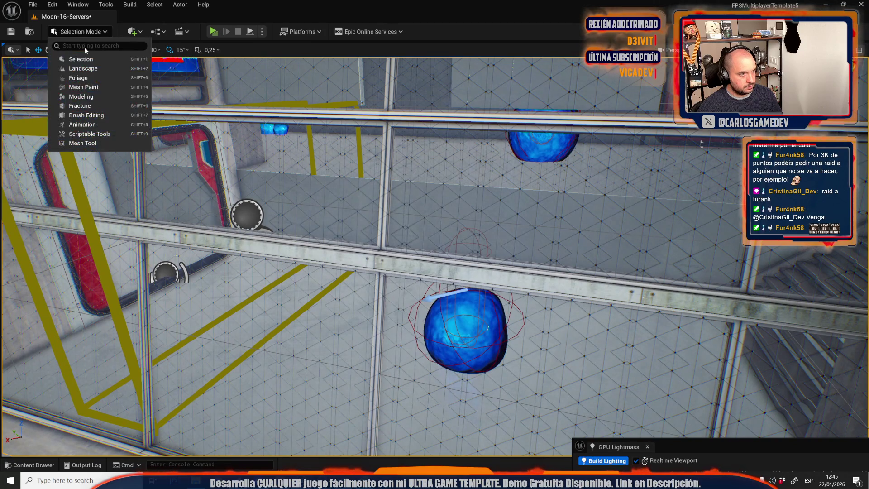
Step: Select and edit the SM_Plane131 window face in Quad Editing, then return to Selection Mode
{"action": "left_click", "coordinate": [81, 144]}
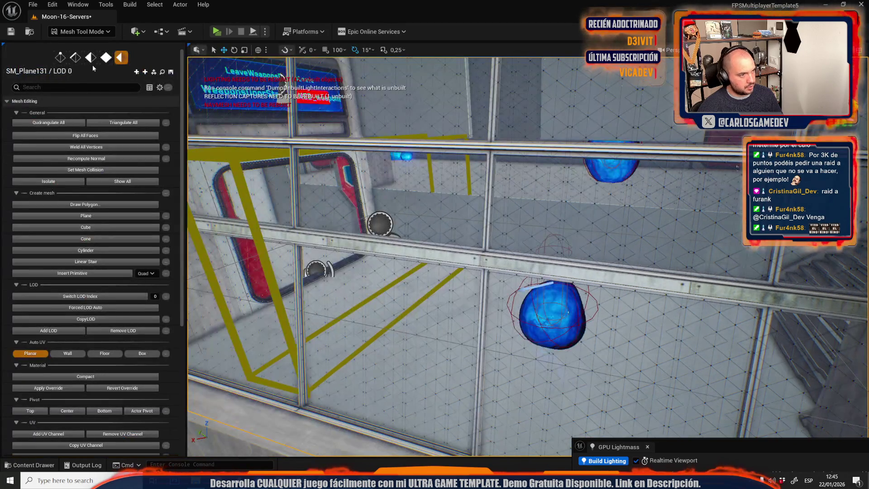
{"action": "left_click", "coordinate": [102, 60]}
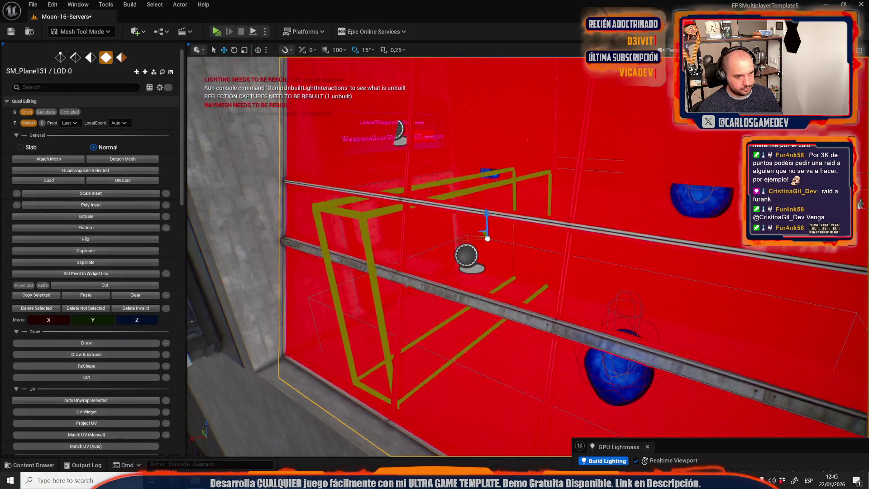
{"action": "mouse_move", "coordinate": [463, 384]}
{"action": "left_mouse_down"}
{"action": "mouse_move", "coordinate": [359, 416]}
{"action": "mouse_move", "coordinate": [374, 314]}
{"action": "mouse_move", "coordinate": [409, 369]}
{"action": "mouse_move", "coordinate": [419, 314]}
{"action": "mouse_move", "coordinate": [407, 317]}
{"action": "mouse_move", "coordinate": [439, 301]}
{"action": "mouse_move", "coordinate": [426, 316]}
{"action": "mouse_move", "coordinate": [457, 309]}
{"action": "mouse_move", "coordinate": [494, 327]}
{"action": "left_mouse_up"}
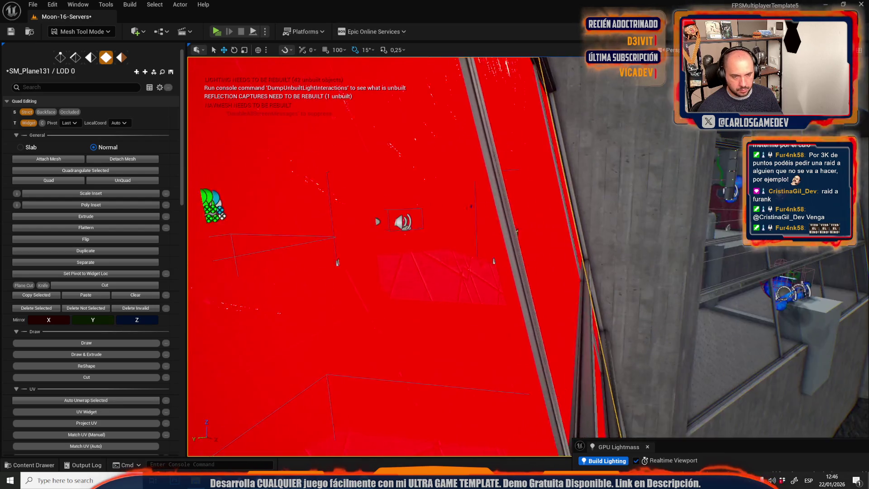
{"action": "left_click_drag", "start_coordinate": [493, 262], "coordinate": [494, 262]}
{"action": "left_click_drag", "start_coordinate": [419, 225], "coordinate": [420, 225]}
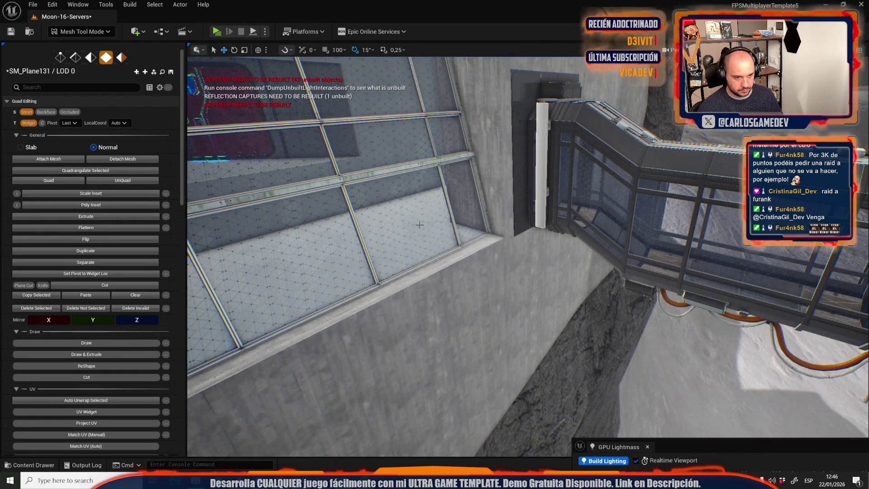
{"action": "key", "text": "5"}
{"action": "key", "text": "4"}
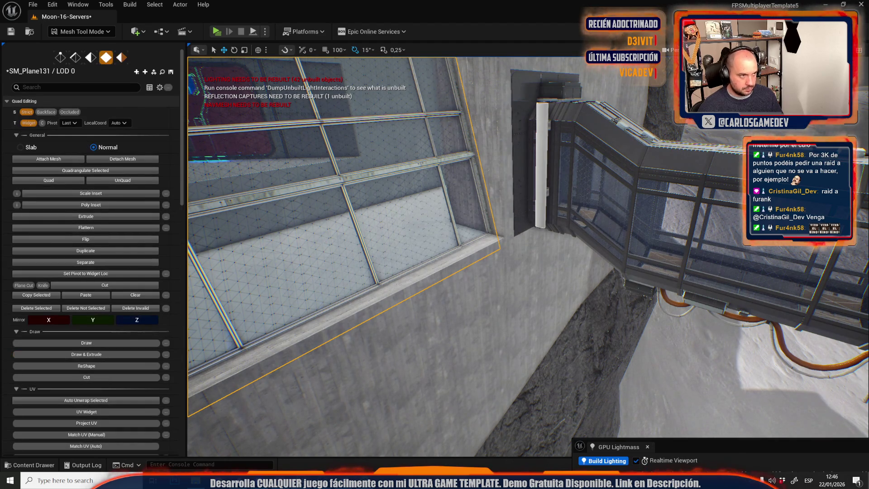
{"action": "left_click_drag", "start_coordinate": [419, 225], "coordinate": [420, 225]}
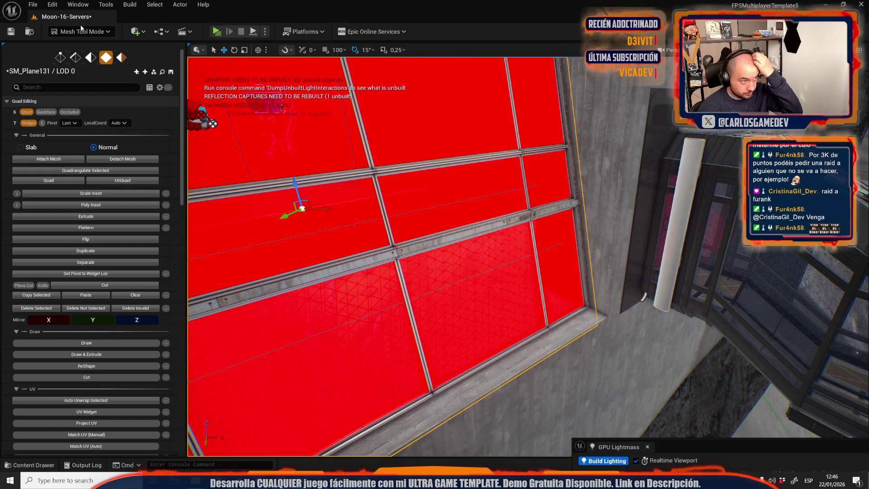
{"action": "left_click", "coordinate": [78, 31]}
{"action": "left_click", "coordinate": [81, 62]}
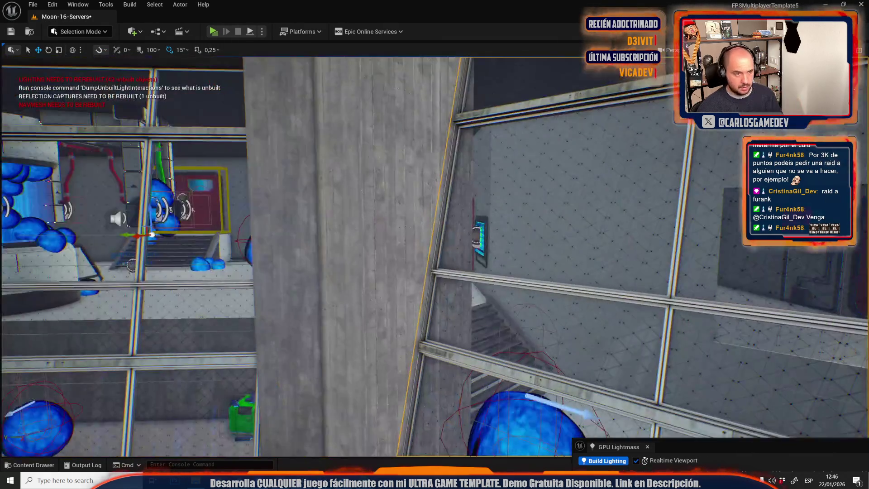
Step: Fly to the right window room and open its window mesh in the UV Editor
{"action": "left_click_drag", "start_coordinate": [493, 282], "coordinate": [493, 344]}
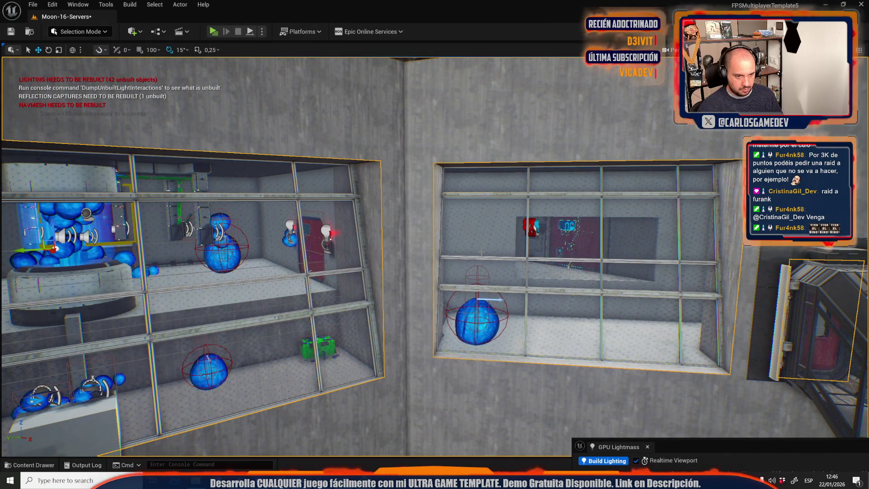
{"action": "mouse_move", "coordinate": [480, 252]}
{"action": "left_mouse_down"}
{"action": "mouse_move", "coordinate": [462, 256]}
{"action": "mouse_move", "coordinate": [480, 252]}
{"action": "mouse_move", "coordinate": [470, 255]}
{"action": "left_mouse_up"}
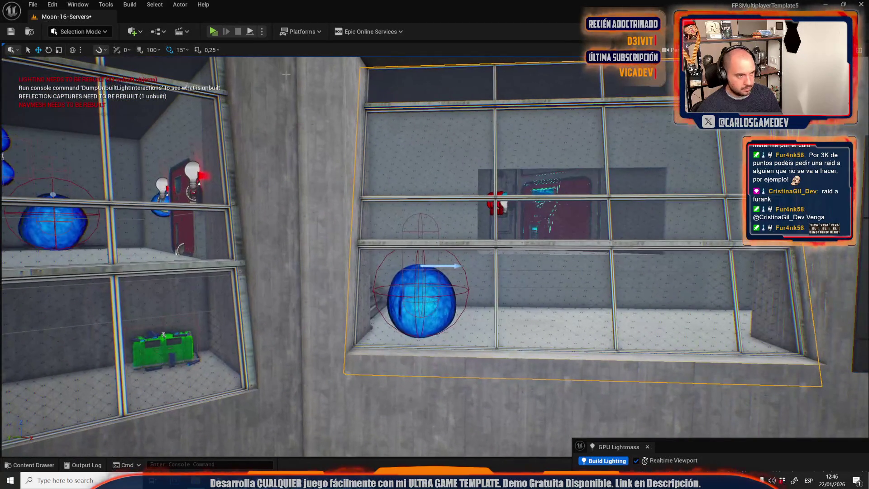
{"action": "left_click", "coordinate": [180, 5]}
{"action": "left_click", "coordinate": [208, 324]}
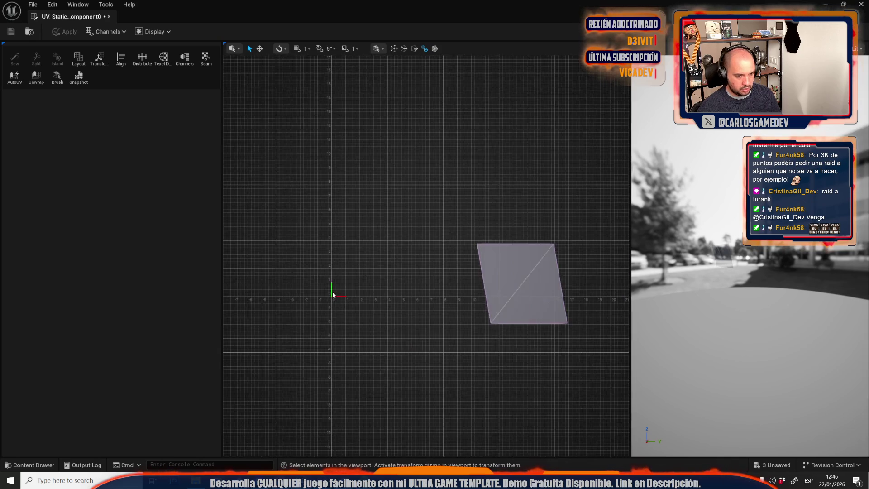
Step: Align the window mesh's two UV islands and accept the alignment
{"action": "left_click", "coordinate": [386, 289]}
{"action": "scroll", "coordinate": [449, 289], "scroll_direction": "down", "scroll_amount": 2}
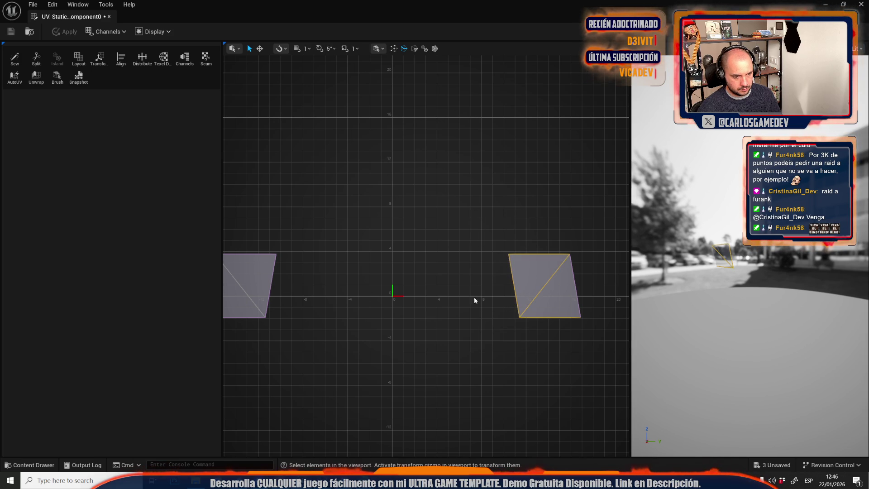
{"action": "scroll", "coordinate": [501, 319], "scroll_direction": "down", "scroll_amount": 4}
{"action": "left_click", "coordinate": [427, 208]}
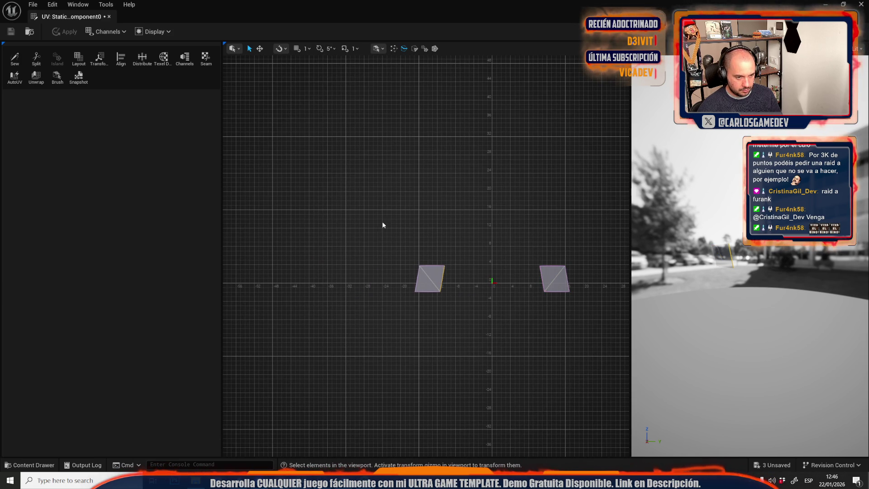
{"action": "left_click", "coordinate": [119, 58]}
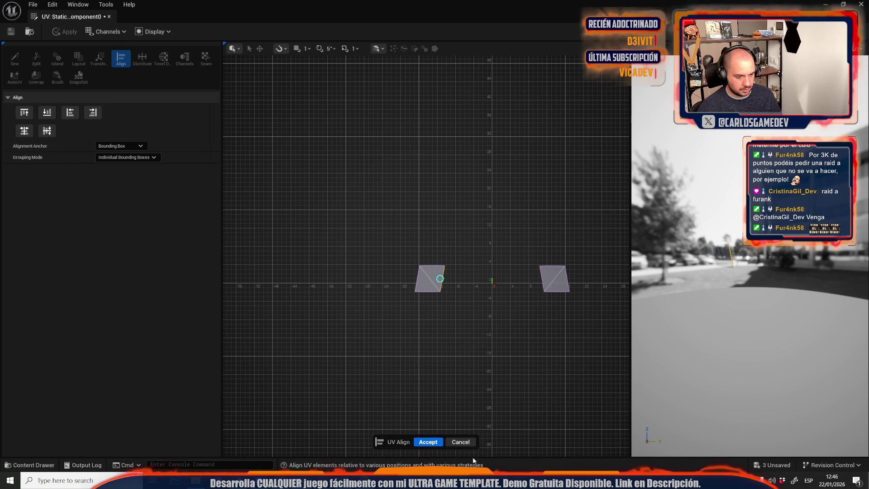
{"action": "left_click", "coordinate": [428, 442]}
Step: Slide the UV quad's bottom edge with the gizmo until the skewed quad is square
{"action": "scroll", "coordinate": [446, 292], "scroll_direction": "up", "scroll_amount": 5}
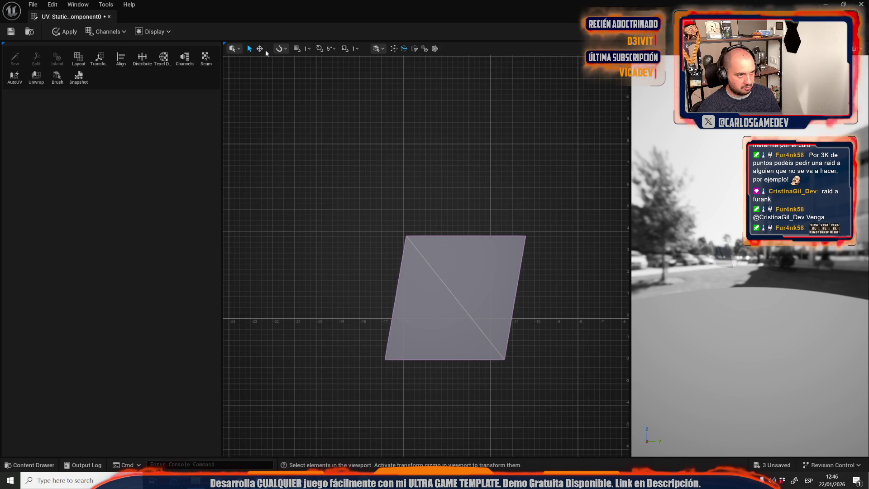
{"action": "left_click_drag", "start_coordinate": [560, 413], "coordinate": [559, 414]}
{"action": "left_click", "coordinate": [300, 321]}
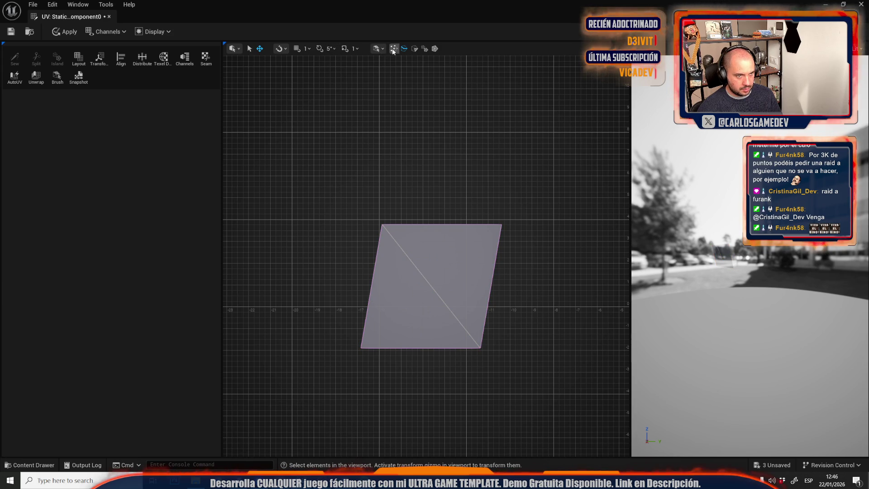
{"action": "left_click_drag", "start_coordinate": [304, 258], "coordinate": [559, 406]}
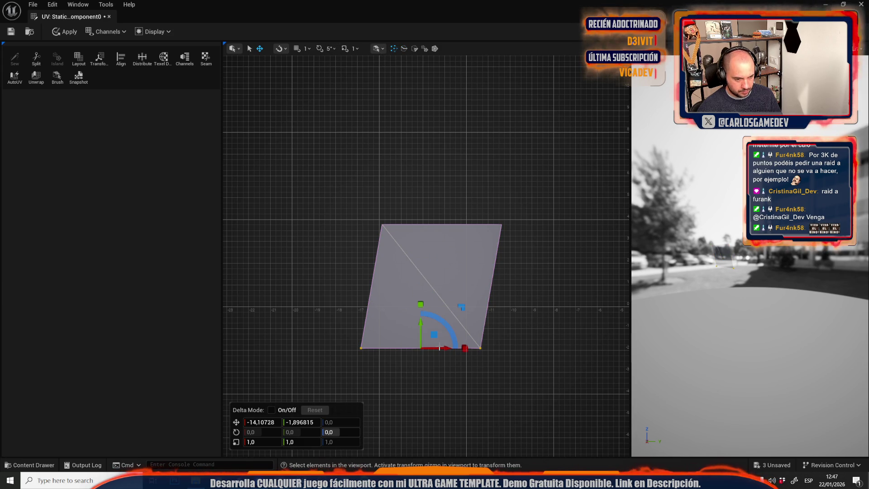
{"action": "left_click_drag", "start_coordinate": [449, 348], "coordinate": [465, 350]}
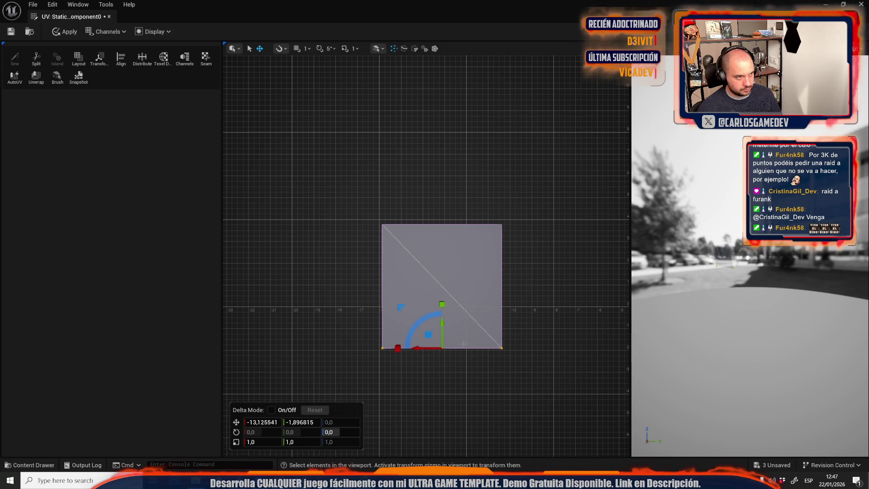
{"action": "key", "text": "ctrl+z"}
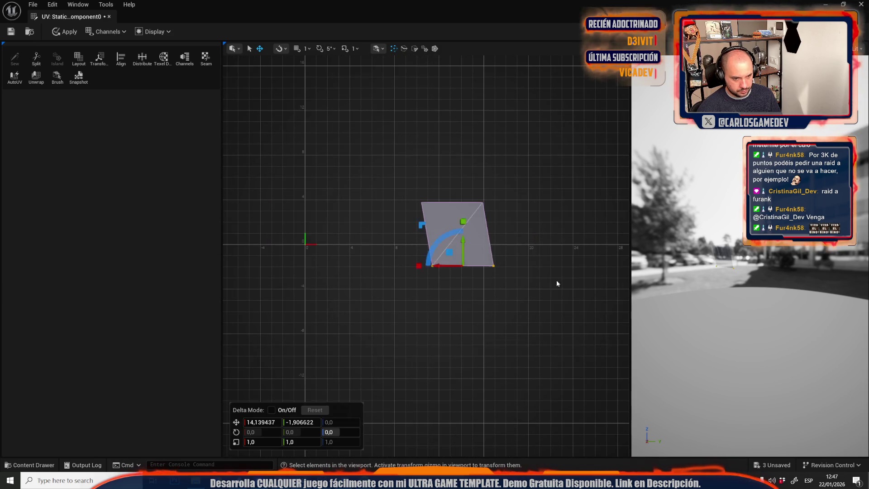
{"action": "left_click_drag", "start_coordinate": [335, 251], "coordinate": [429, 306]}
{"action": "left_click_drag", "start_coordinate": [488, 309], "coordinate": [466, 310]}
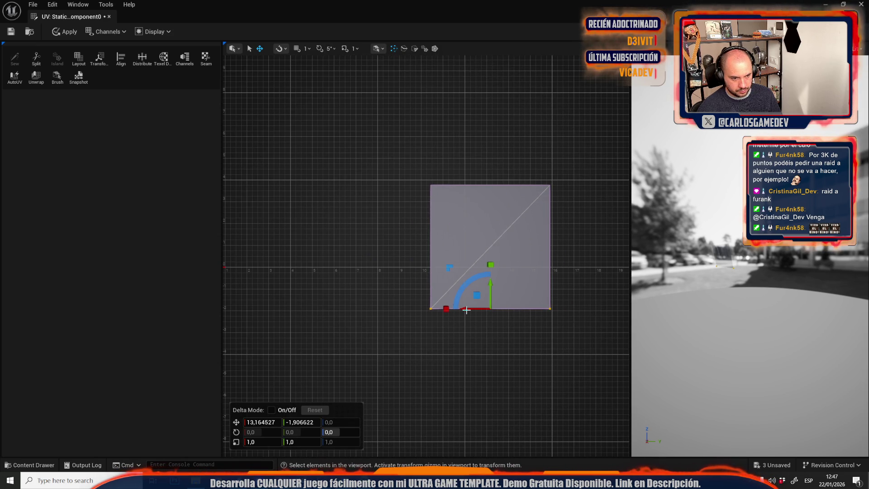
{"action": "left_click", "coordinate": [411, 264]}
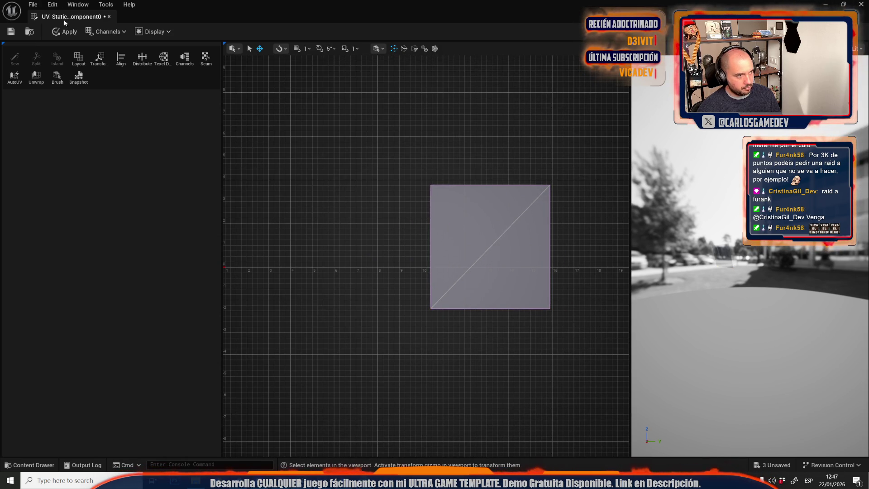
{"action": "key", "text": "alt+Tab"}
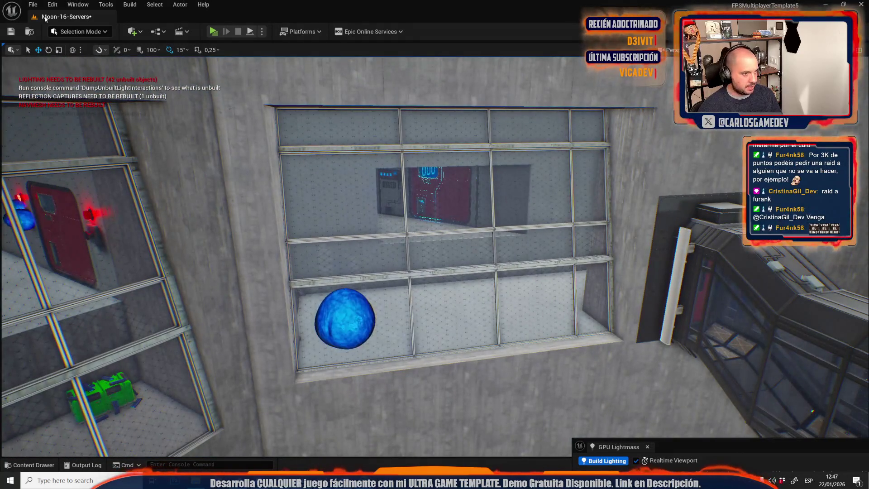
Step: In Mesh Tool Mode, build lightmap UVs at 512 resolution for the first window plane
{"action": "left_click", "coordinate": [83, 34]}
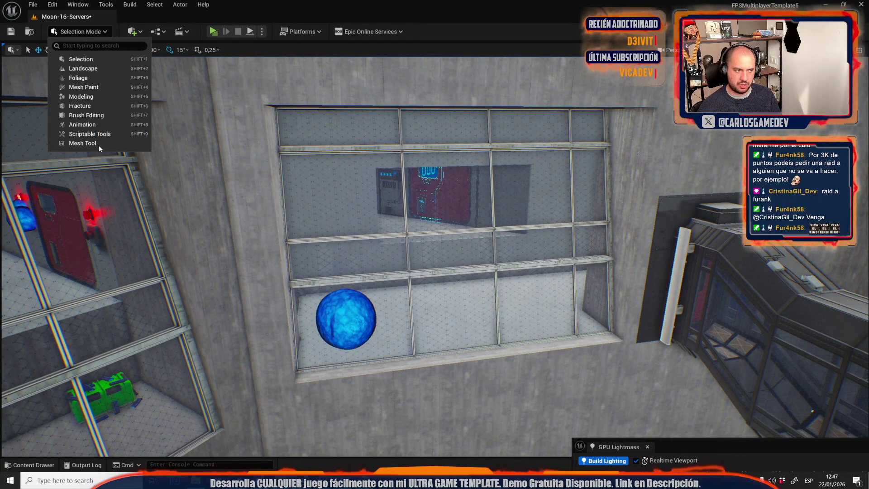
{"action": "left_click", "coordinate": [82, 143]}
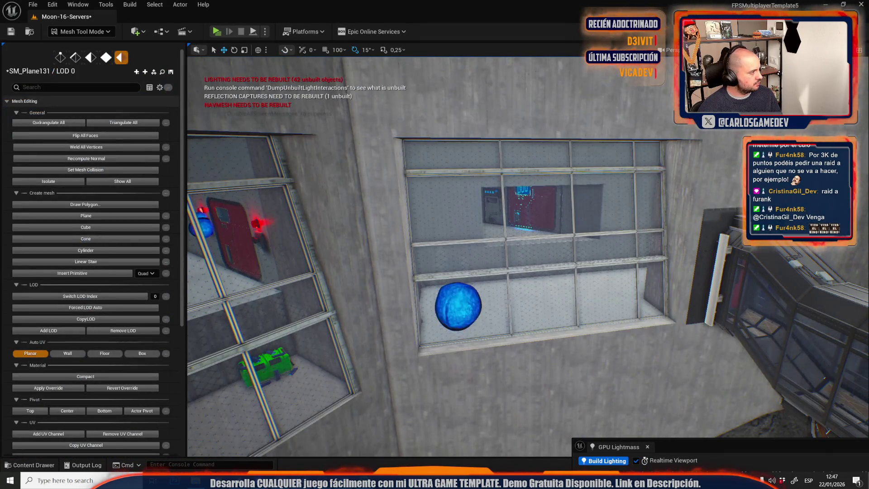
{"action": "scroll", "coordinate": [120, 328], "scroll_direction": "down", "scroll_amount": 3}
{"action": "left_click", "coordinate": [131, 378]}
{"action": "type", "text": "512"}
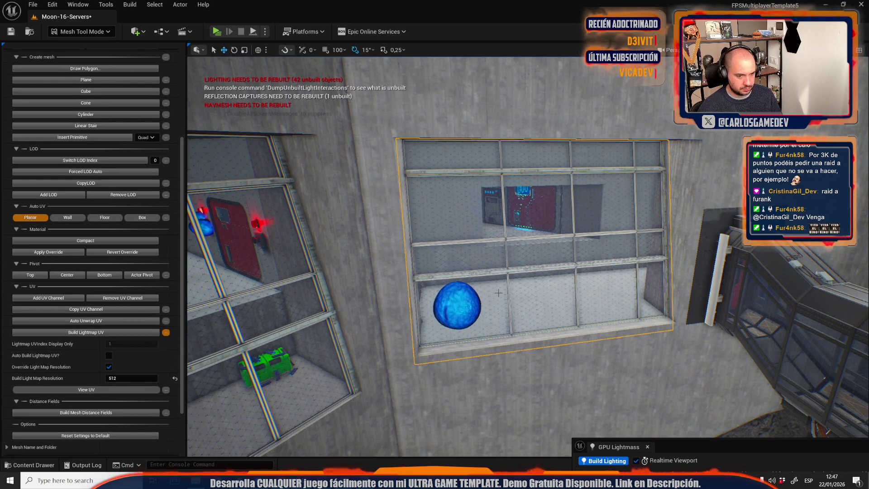
{"action": "left_click", "coordinate": [88, 335]}
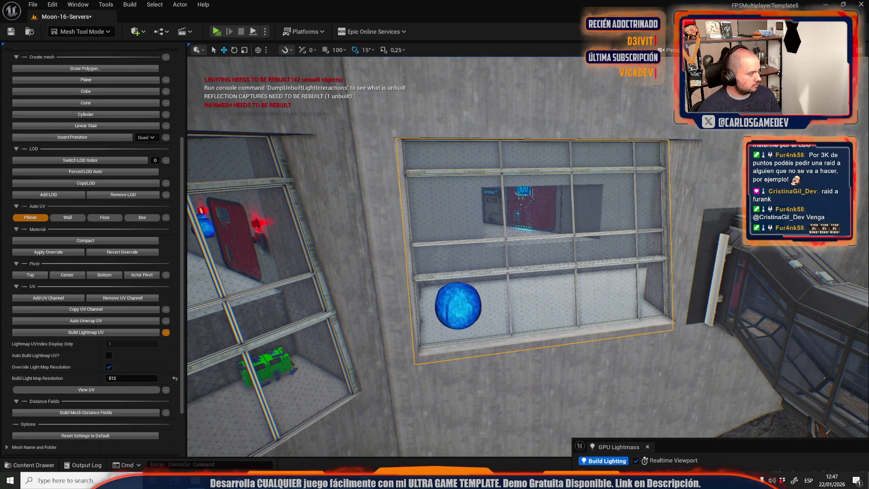
Step: Build lightmap UVs for the second window plane mesh as well
{"action": "left_click_drag", "start_coordinate": [452, 271], "coordinate": [362, 272]}
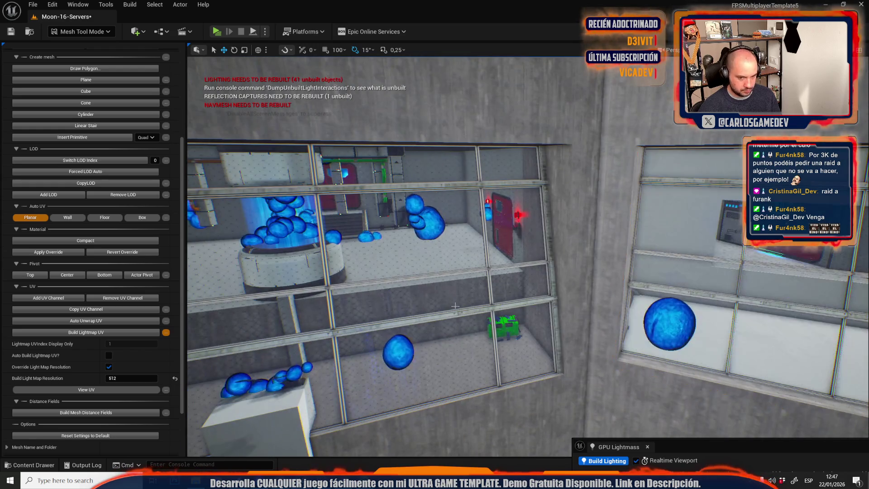
{"action": "left_click", "coordinate": [344, 253]}
{"action": "left_click", "coordinate": [81, 333]}
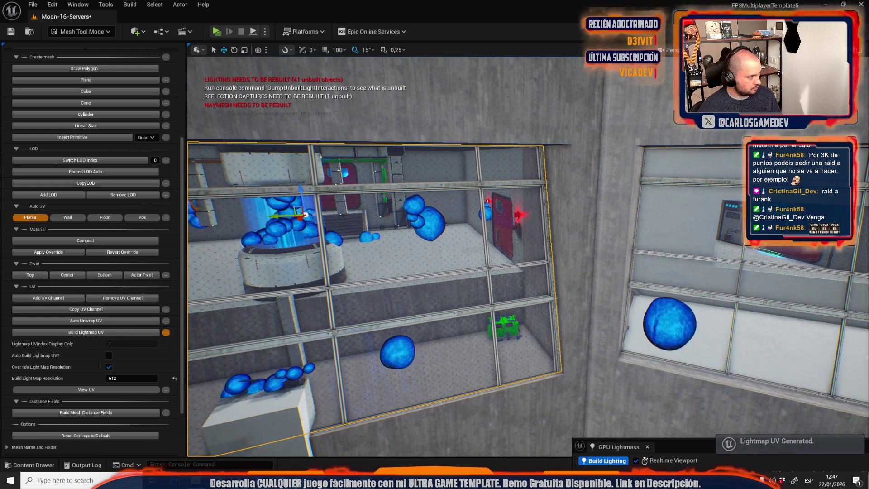
{"action": "left_click_drag", "start_coordinate": [388, 287], "coordinate": [388, 286]}
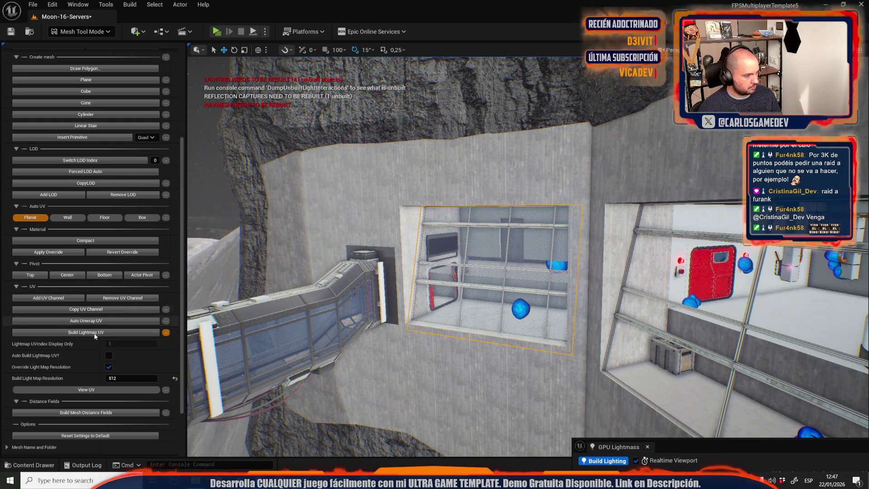
{"action": "left_click", "coordinate": [132, 335]}
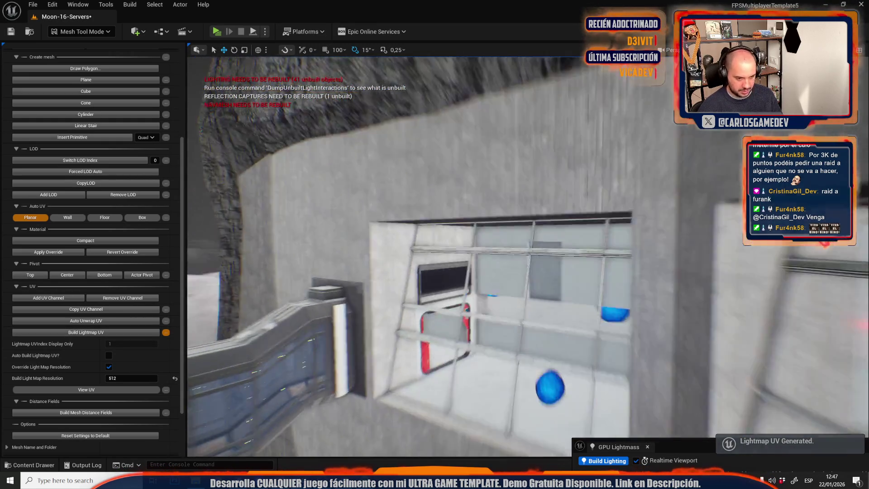
Step: Switch the editor back to Selection Mode
{"action": "left_click_drag", "start_coordinate": [387, 287], "coordinate": [388, 287]}
{"action": "left_click", "coordinate": [82, 31]}
{"action": "left_click", "coordinate": [81, 60]}
{"action": "left_click", "coordinate": [747, 50]}
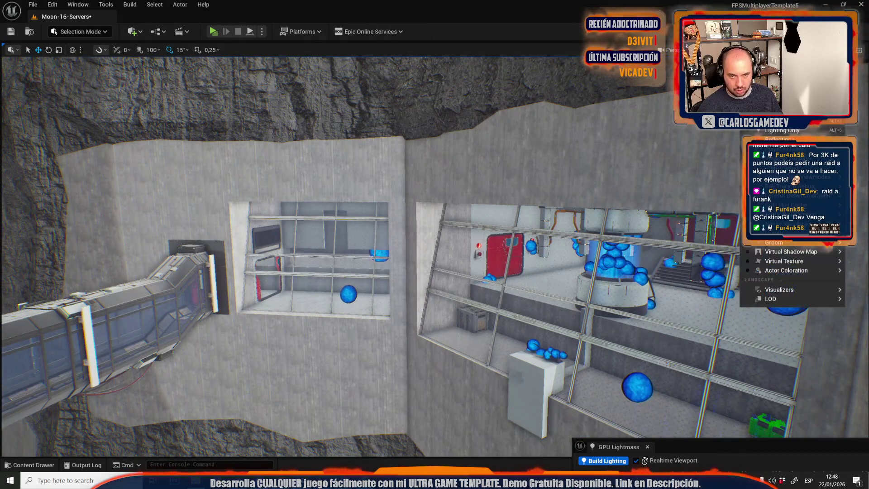
Step: Switch the viewport to Lightmap Density and select and frame the circular cylinder base under the tower
{"action": "mouse_move", "coordinate": [793, 177]}
{"action": "left_click", "coordinate": [702, 210]}
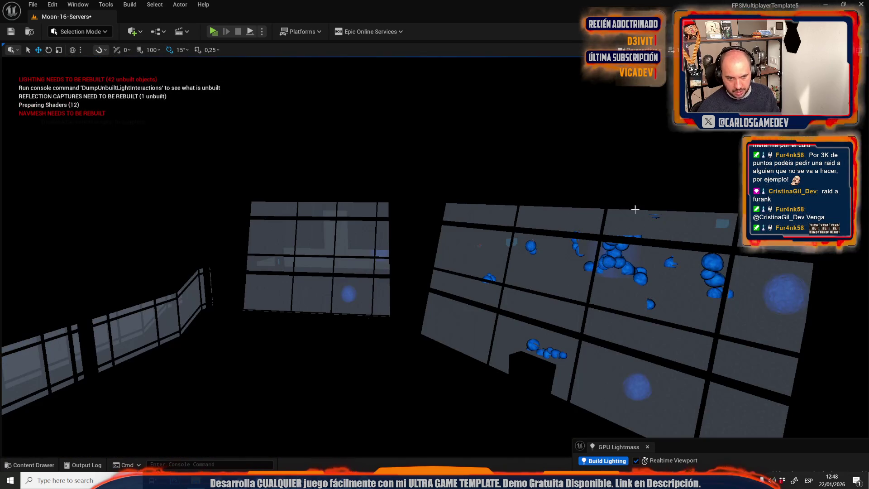
{"action": "key", "text": "w"}
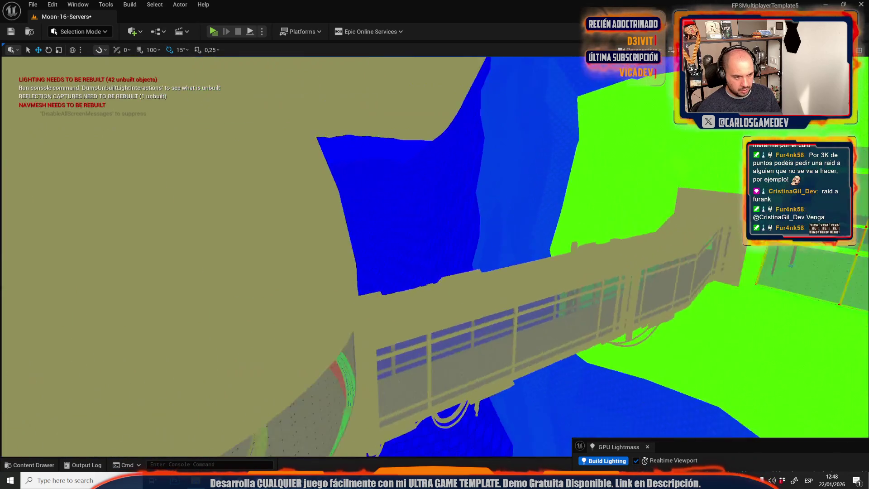
{"action": "key", "text": "s"}
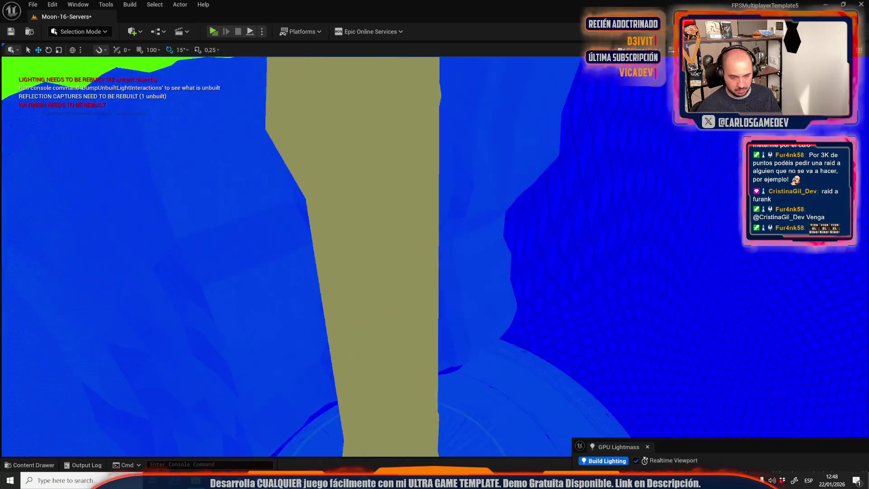
{"action": "left_click", "coordinate": [373, 272]}
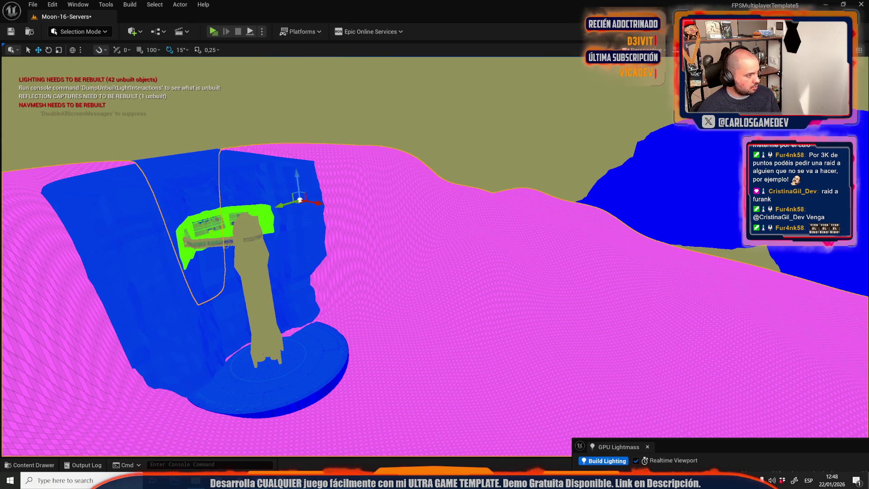
{"action": "key", "text": "w"}
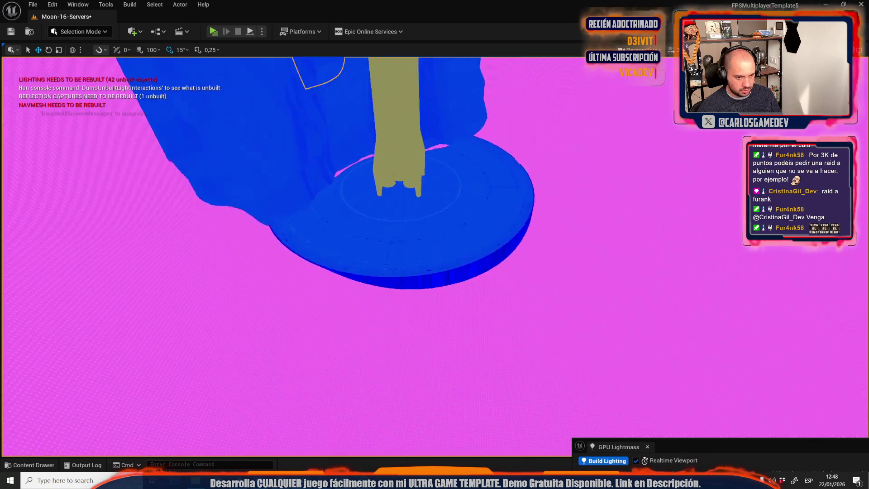
{"action": "left_click", "coordinate": [450, 291]}
{"action": "key", "text": "f"}
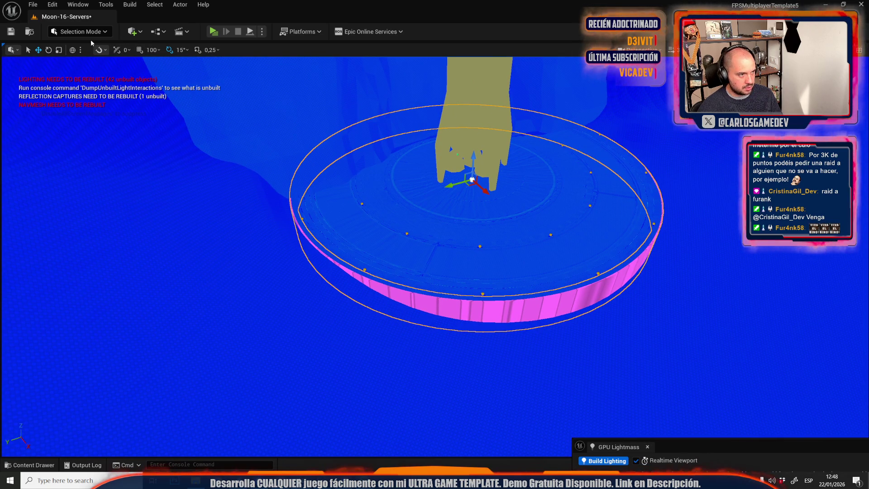
Step: Build 512-resolution lightmap UVs for SM_Cylinder66 in Mesh Tool Mode
{"action": "left_click", "coordinate": [80, 32]}
{"action": "key", "text": "shift+5"}
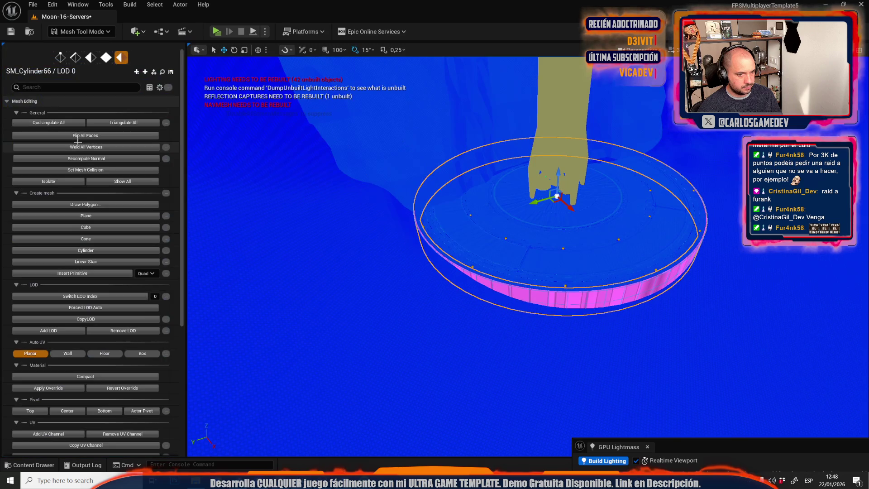
{"action": "scroll", "coordinate": [118, 311], "scroll_direction": "down", "scroll_amount": 5}
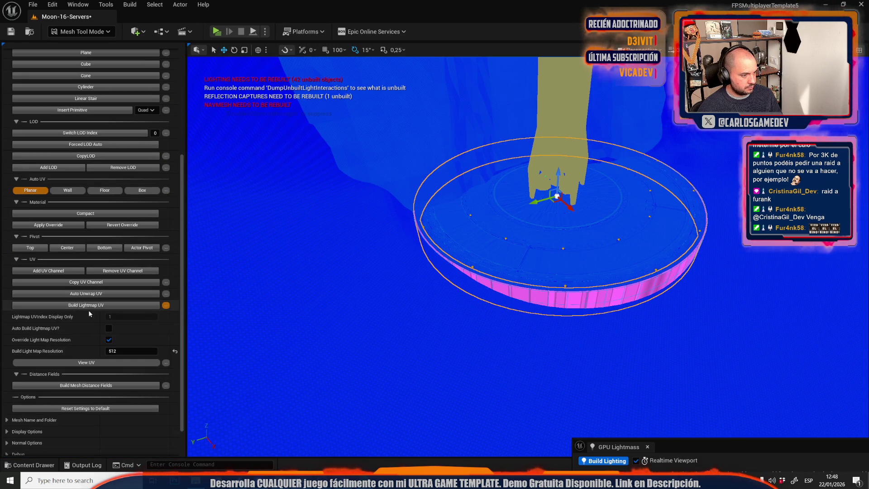
{"action": "left_click", "coordinate": [87, 307]}
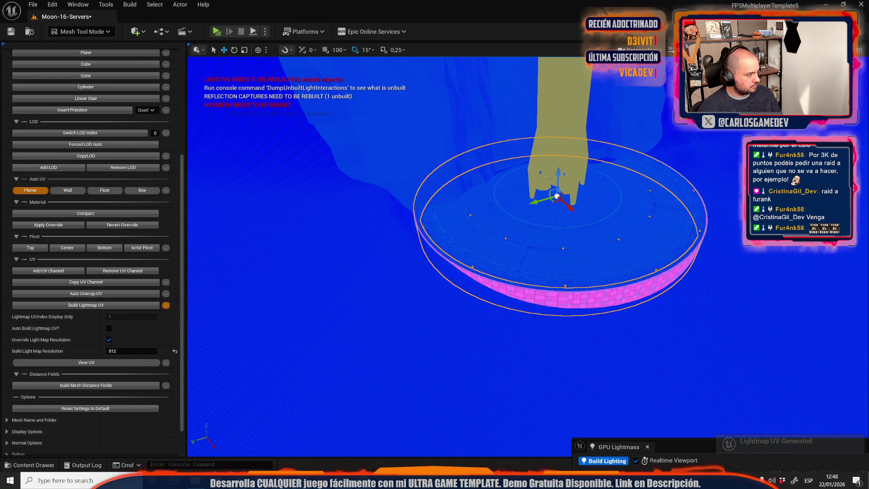
{"action": "mouse_move", "coordinate": [277, 212]}
{"action": "left_mouse_down"}
{"action": "mouse_move", "coordinate": [469, 79]}
{"action": "mouse_move", "coordinate": [469, 46]}
{"action": "mouse_move", "coordinate": [421, 64]}
{"action": "mouse_move", "coordinate": [474, 260]}
{"action": "mouse_move", "coordinate": [477, 413]}
{"action": "mouse_move", "coordinate": [386, 238]}
{"action": "mouse_move", "coordinate": [473, 453]}
{"action": "mouse_move", "coordinate": [452, 407]}
{"action": "mouse_move", "coordinate": [563, 422]}
{"action": "mouse_move", "coordinate": [206, 376]}
{"action": "mouse_move", "coordinate": [326, 262]}
{"action": "mouse_move", "coordinate": [362, 249]}
{"action": "mouse_move", "coordinate": [348, 258]}
{"action": "mouse_move", "coordinate": [367, 259]}
{"action": "mouse_move", "coordinate": [344, 271]}
{"action": "mouse_move", "coordinate": [371, 258]}
{"action": "mouse_move", "coordinate": [358, 267]}
{"action": "left_mouse_up"}
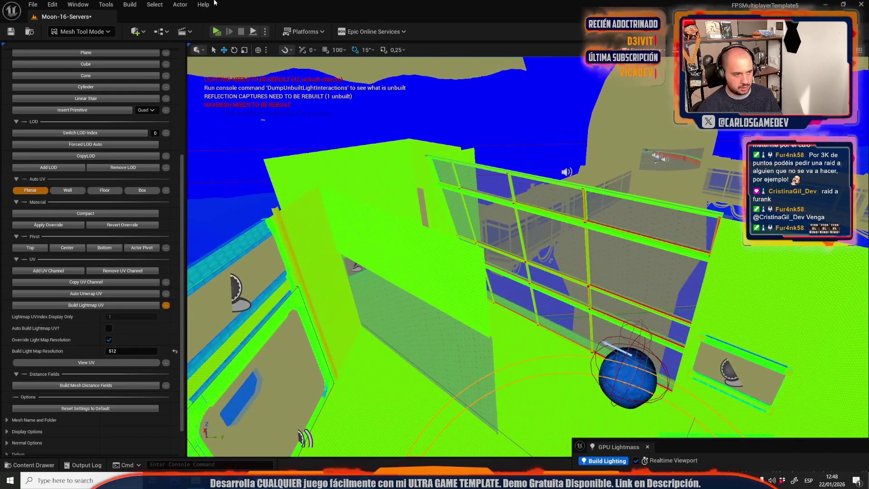
Step: Return to Selection Mode and save Moon-16-Servers with SM_Cylinder66, SM_Plane129 and SM_Plane131
{"action": "left_click", "coordinate": [93, 32]}
{"action": "left_click", "coordinate": [101, 59]}
{"action": "key", "text": "ctrl+space"}
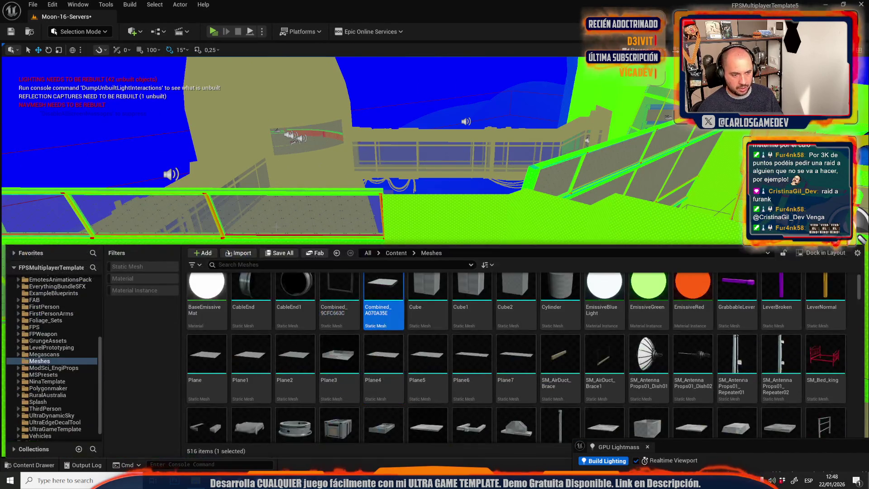
{"action": "left_click", "coordinate": [276, 256]}
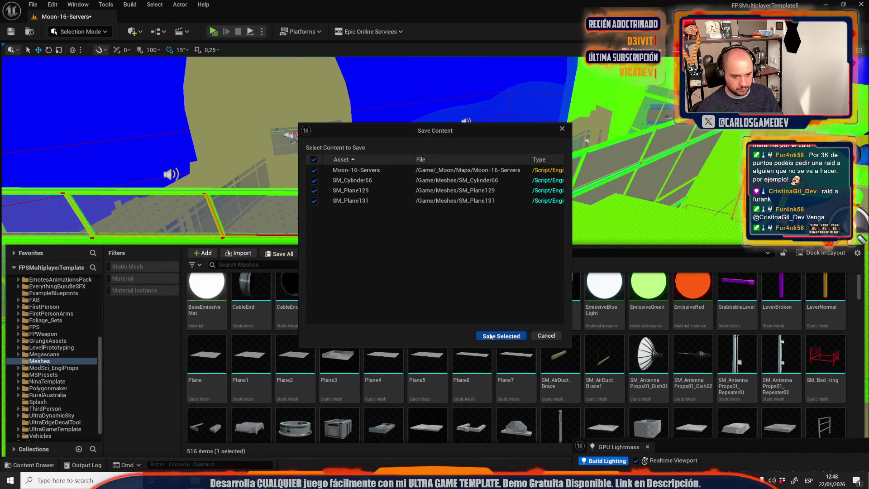
{"action": "left_click", "coordinate": [491, 336]}
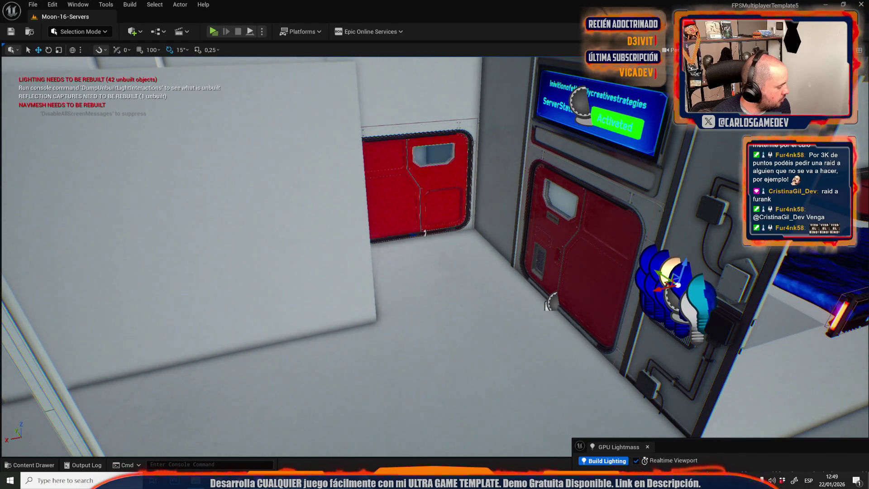
Step: Frame the point light beside the Special Cheat Actor and nudge it slightly
{"action": "key", "text": "f"}
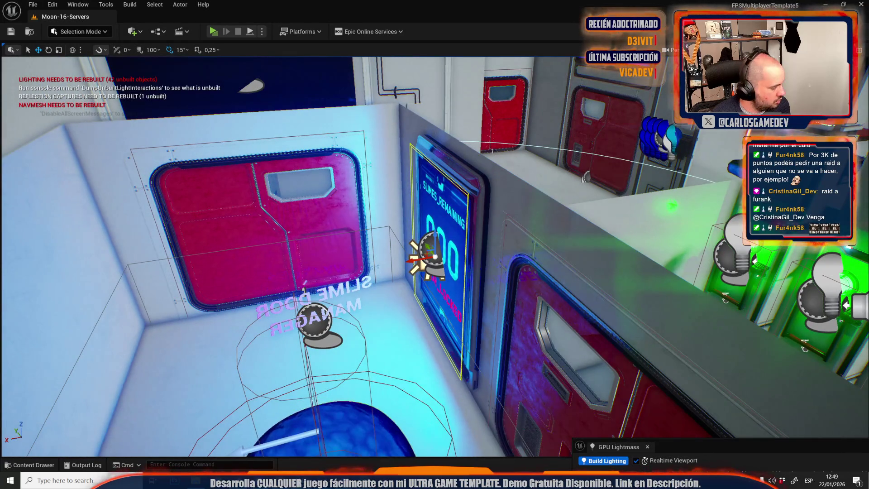
{"action": "key", "text": "f"}
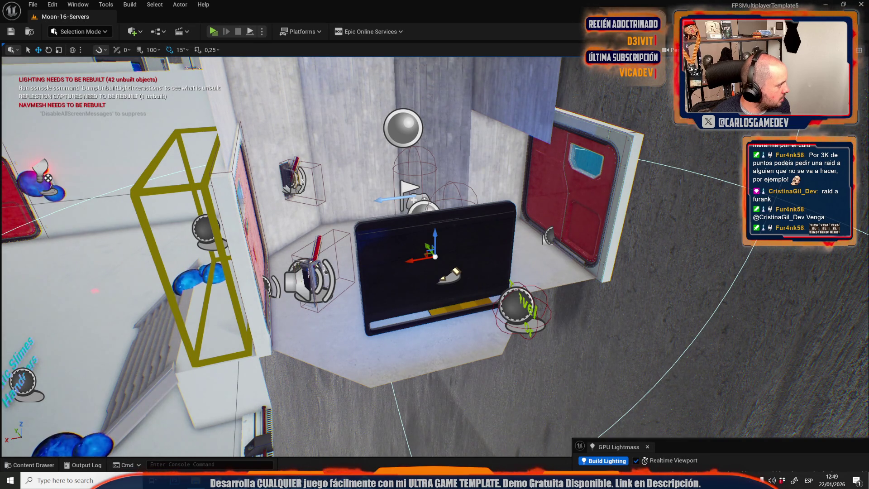
{"action": "key", "text": "f"}
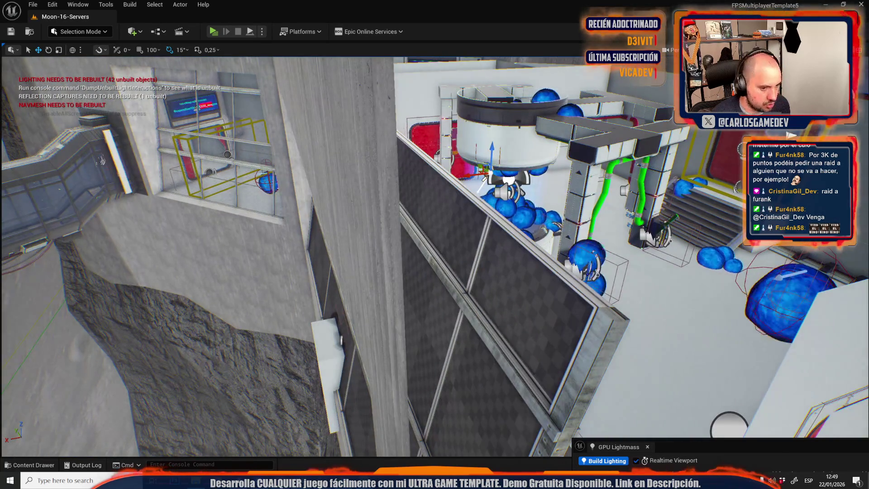
{"action": "key", "text": "f"}
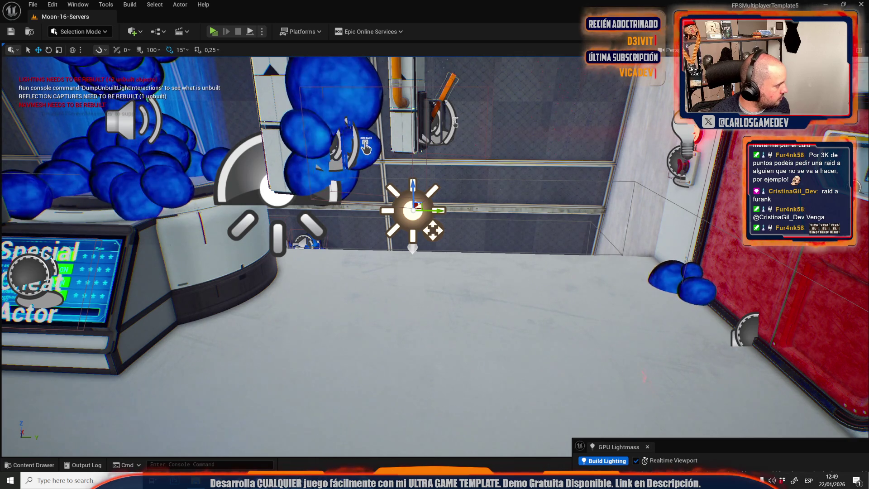
{"action": "left_click_drag", "start_coordinate": [433, 231], "coordinate": [433, 232]}
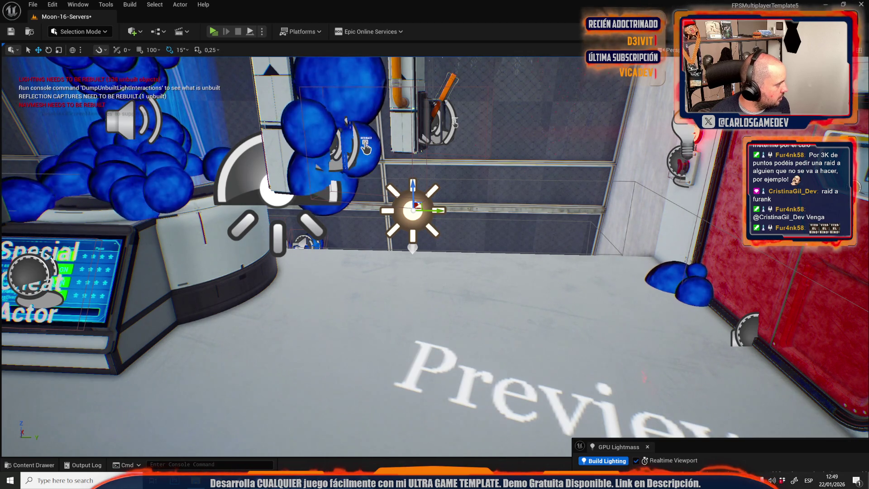
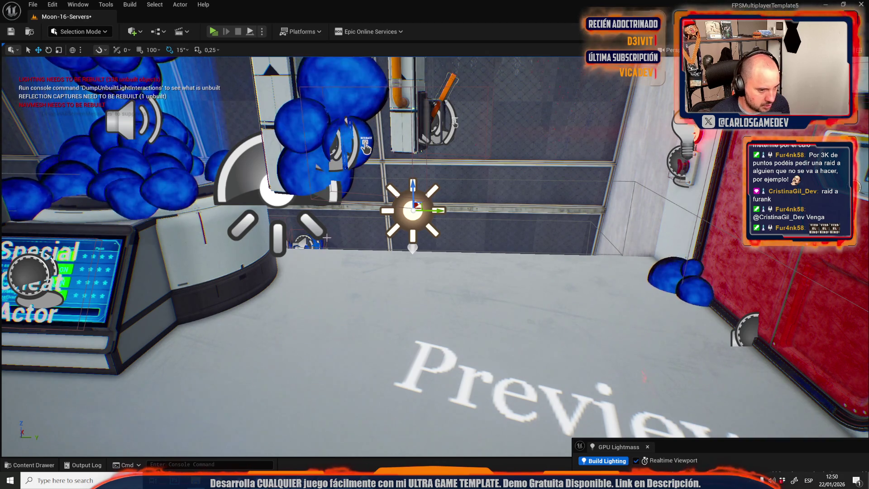
Step: Select the left spot light and fly the camera out to an overview of the crater base
{"action": "left_click", "coordinate": [277, 188]}
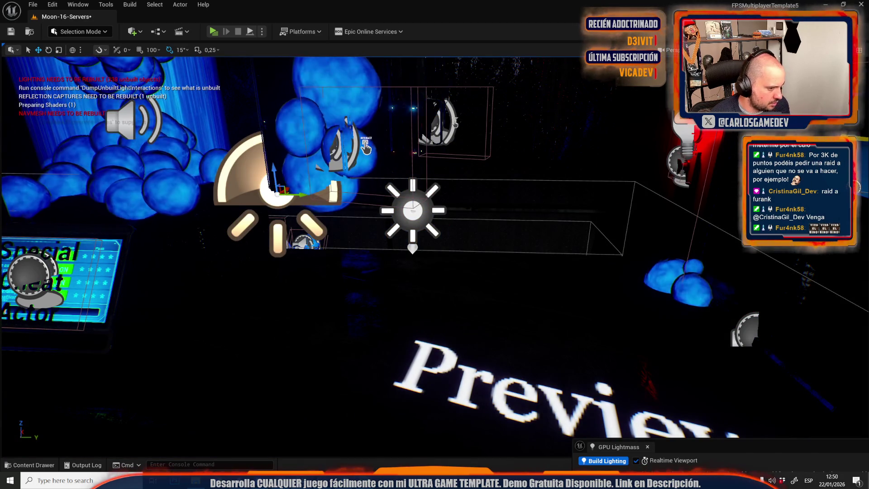
{"action": "mouse_move", "coordinate": [435, 249]}
{"action": "left_mouse_down"}
{"action": "mouse_move", "coordinate": [435, 272]}
{"action": "mouse_move", "coordinate": [384, 290]}
{"action": "mouse_move", "coordinate": [367, 326]}
{"action": "mouse_move", "coordinate": [331, 349]}
{"action": "mouse_move", "coordinate": [294, 260]}
{"action": "mouse_move", "coordinate": [299, 235]}
{"action": "mouse_move", "coordinate": [253, 265]}
{"action": "mouse_move", "coordinate": [430, 268]}
{"action": "left_mouse_up"}
{"action": "key", "text": "ctrl+space"}
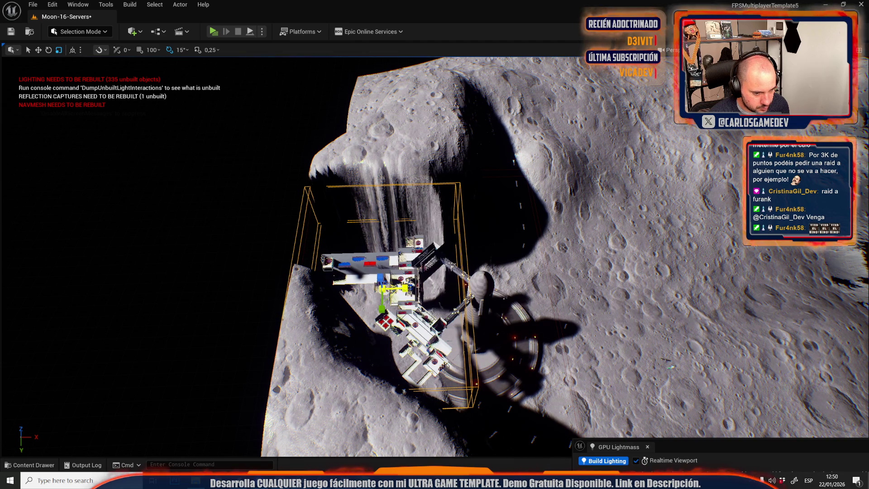
Step: Scale and rotate the box volumes so they enclose the moon base
{"action": "key", "text": "w"}
{"action": "left_click_drag", "start_coordinate": [434, 254], "coordinate": [403, 204]}
{"action": "mouse_move", "coordinate": [423, 292]}
{"action": "left_mouse_down"}
{"action": "mouse_move", "coordinate": [410, 290]}
{"action": "mouse_move", "coordinate": [424, 292]}
{"action": "mouse_move", "coordinate": [399, 267]}
{"action": "left_mouse_up"}
{"action": "key", "text": "r"}
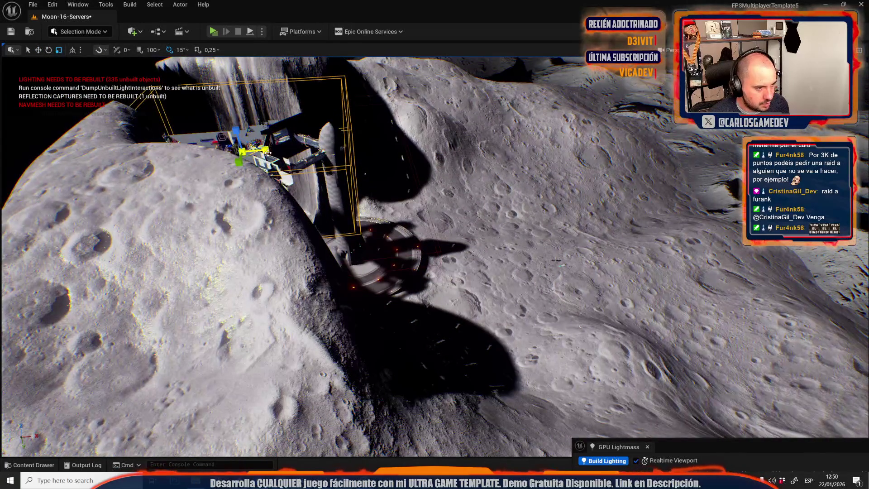
{"action": "left_click_drag", "start_coordinate": [269, 153], "coordinate": [270, 151]}
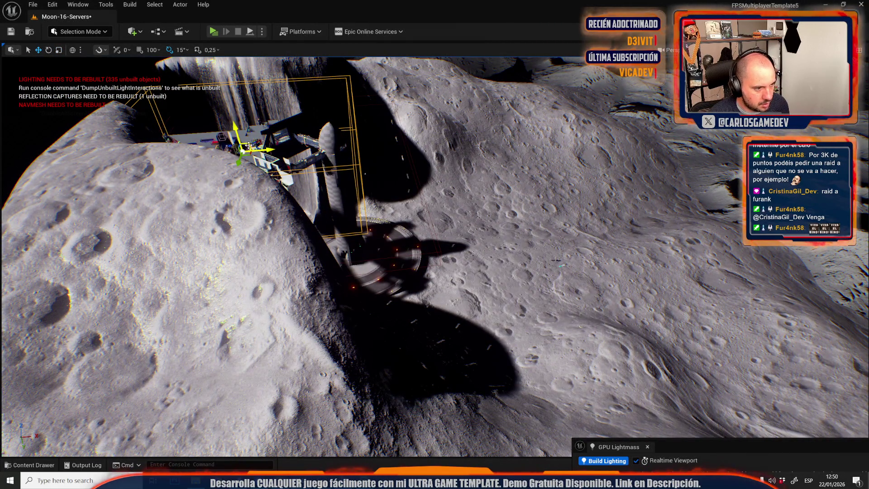
{"action": "left_click", "coordinate": [381, 281]}
{"action": "left_click_drag", "start_coordinate": [359, 258], "coordinate": [356, 289]}
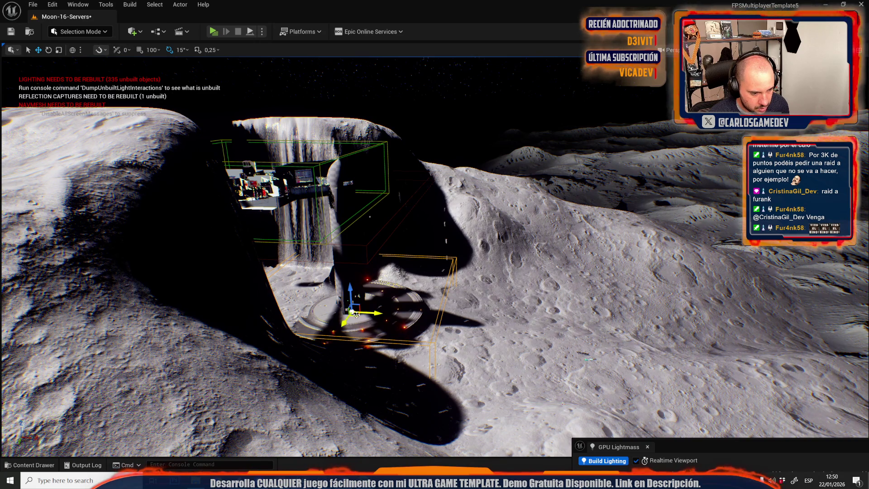
{"action": "left_click_drag", "start_coordinate": [592, 370], "coordinate": [460, 263]}
{"action": "key", "text": "e"}
{"action": "mouse_move", "coordinate": [514, 205]}
{"action": "left_mouse_down"}
{"action": "mouse_move", "coordinate": [498, 205]}
{"action": "mouse_move", "coordinate": [536, 209]}
{"action": "left_mouse_up"}
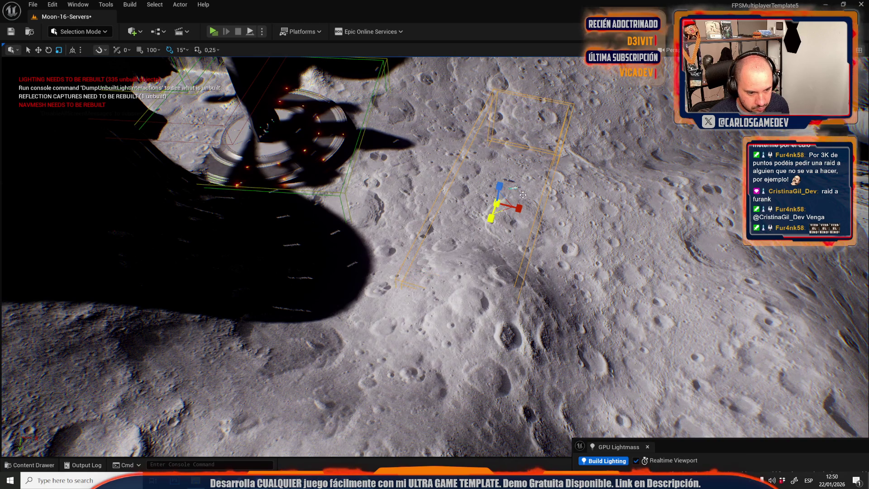
{"action": "mouse_move", "coordinate": [498, 258]}
{"action": "left_mouse_down"}
{"action": "mouse_move", "coordinate": [498, 235]}
{"action": "mouse_move", "coordinate": [443, 201]}
{"action": "mouse_move", "coordinate": [434, 211]}
{"action": "mouse_move", "coordinate": [519, 249]}
{"action": "mouse_move", "coordinate": [438, 249]}
{"action": "mouse_move", "coordinate": [467, 262]}
{"action": "mouse_move", "coordinate": [463, 235]}
{"action": "mouse_move", "coordinate": [503, 233]}
{"action": "mouse_move", "coordinate": [473, 91]}
{"action": "mouse_move", "coordinate": [487, 270]}
{"action": "left_mouse_up"}
{"action": "key", "text": "r"}
Step: Open the merged rock mesh over the base in the UV Editor
{"action": "left_click", "coordinate": [480, 349]}
{"action": "left_click_drag", "start_coordinate": [480, 349], "coordinate": [356, 171]}
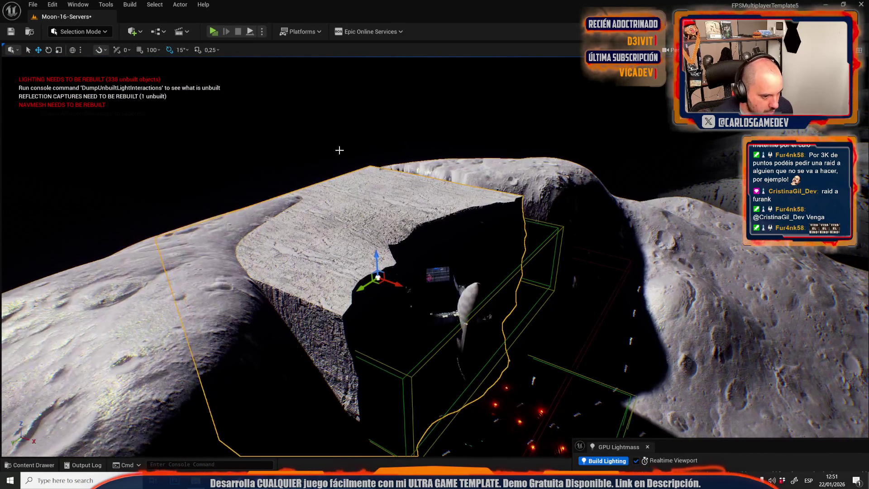
{"action": "left_click", "coordinate": [180, 5]}
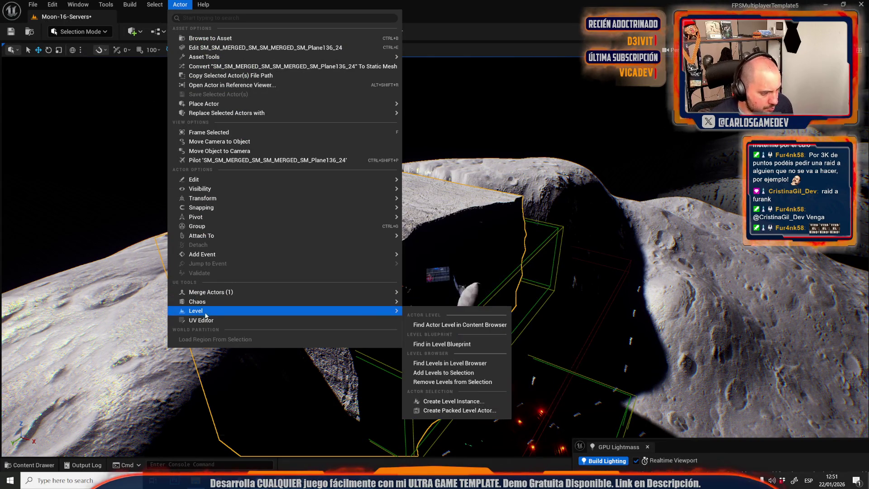
{"action": "left_click", "coordinate": [203, 320]}
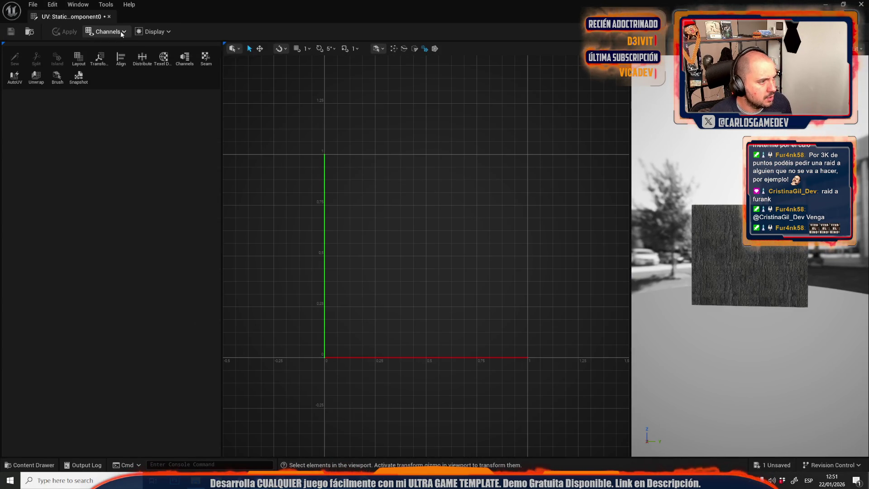
Step: Show the rock mesh's UV Channel 1 and apply an automatic Layout repack
{"action": "left_click", "coordinate": [106, 31]}
{"action": "mouse_move", "coordinate": [217, 42]}
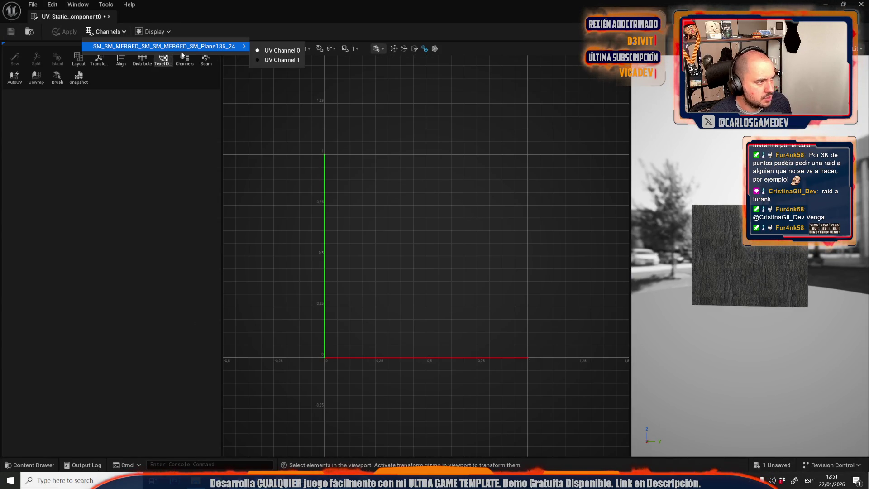
{"action": "left_click", "coordinate": [263, 57]}
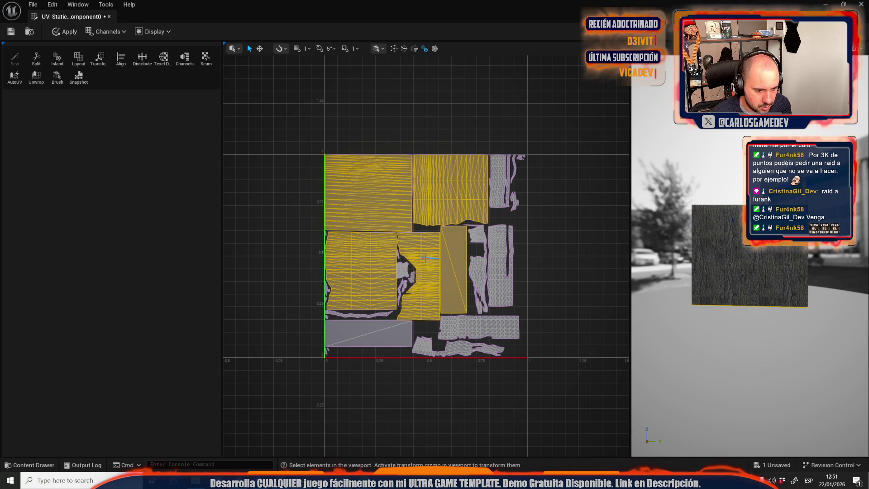
{"action": "scroll", "coordinate": [432, 310], "scroll_direction": "up", "scroll_amount": 3}
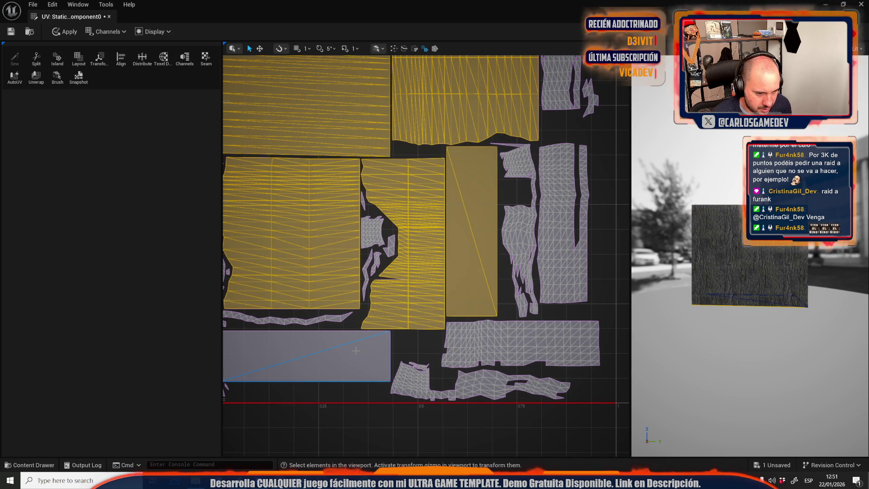
{"action": "left_click_drag", "start_coordinate": [357, 349], "coordinate": [328, 414]}
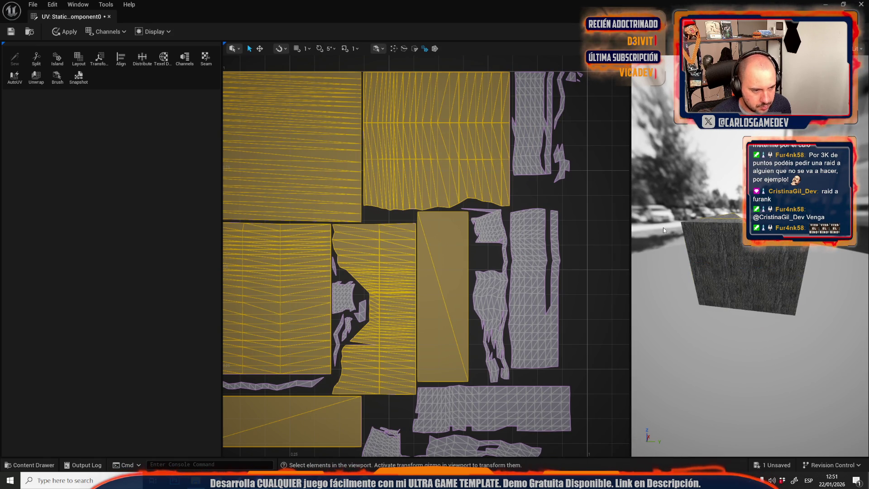
{"action": "scroll", "coordinate": [509, 268], "scroll_direction": "down", "scroll_amount": 3}
{"action": "left_click_drag", "start_coordinate": [646, 235], "coordinate": [770, 212]}
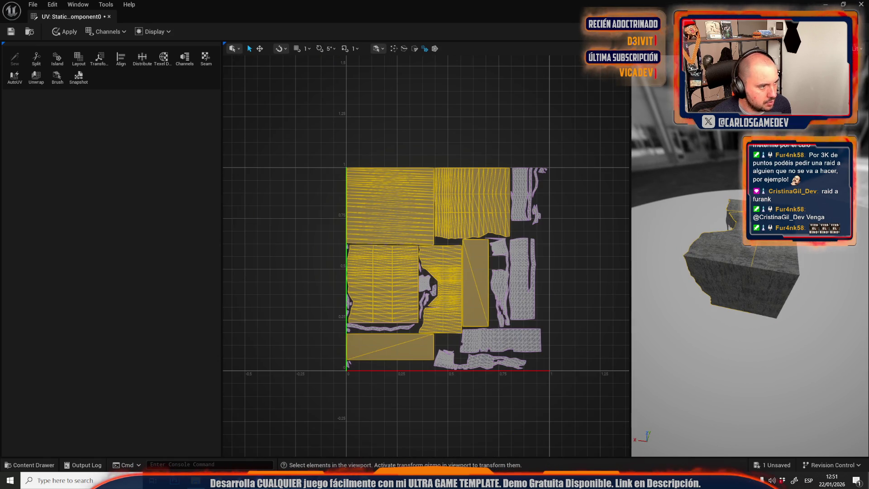
{"action": "left_click", "coordinate": [79, 58]}
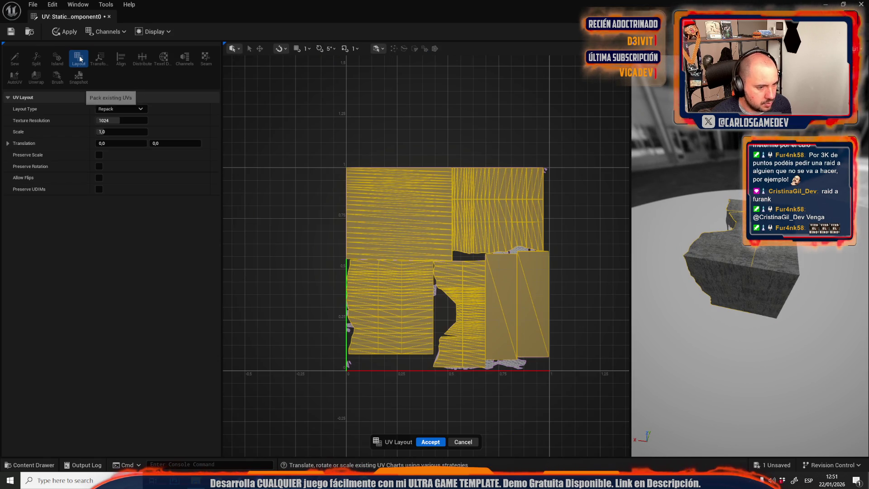
{"action": "left_click", "coordinate": [432, 442]}
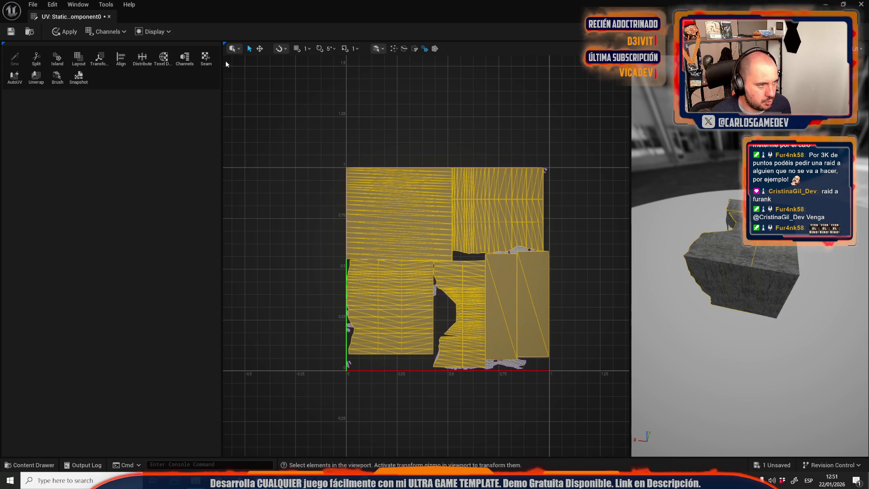
Step: Shrink and rearrange individual UV islands with the Transform tool
{"action": "left_click", "coordinate": [260, 49]}
{"action": "left_click_drag", "start_coordinate": [407, 227], "coordinate": [416, 228]}
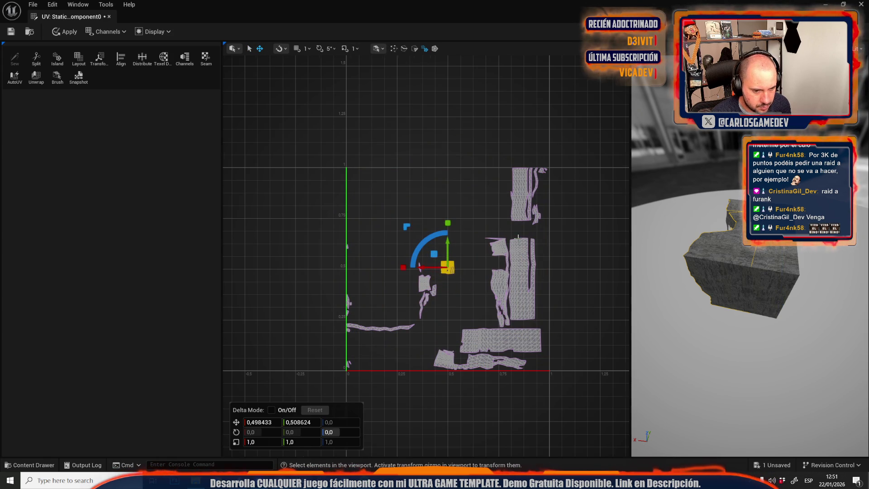
{"action": "scroll", "coordinate": [516, 237], "scroll_direction": "up", "scroll_amount": 6}
{"action": "scroll", "coordinate": [439, 246], "scroll_direction": "down", "scroll_amount": 3}
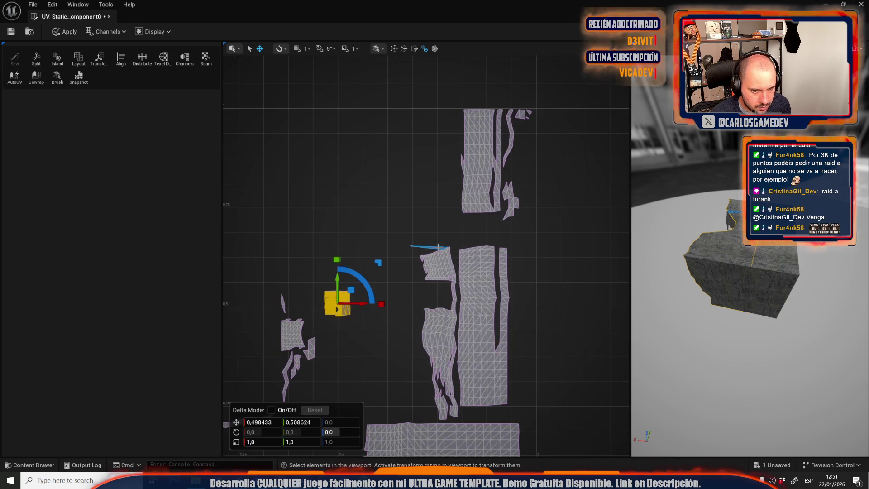
{"action": "scroll", "coordinate": [439, 247], "scroll_direction": "up", "scroll_amount": 2}
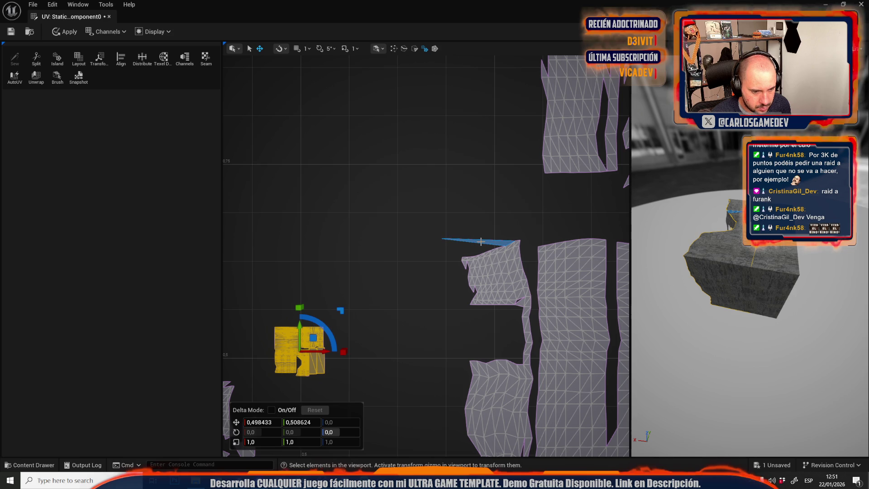
{"action": "left_click_drag", "start_coordinate": [312, 282], "coordinate": [385, 268]}
{"action": "left_click_drag", "start_coordinate": [385, 316], "coordinate": [325, 230]}
{"action": "left_click", "coordinate": [572, 226]}
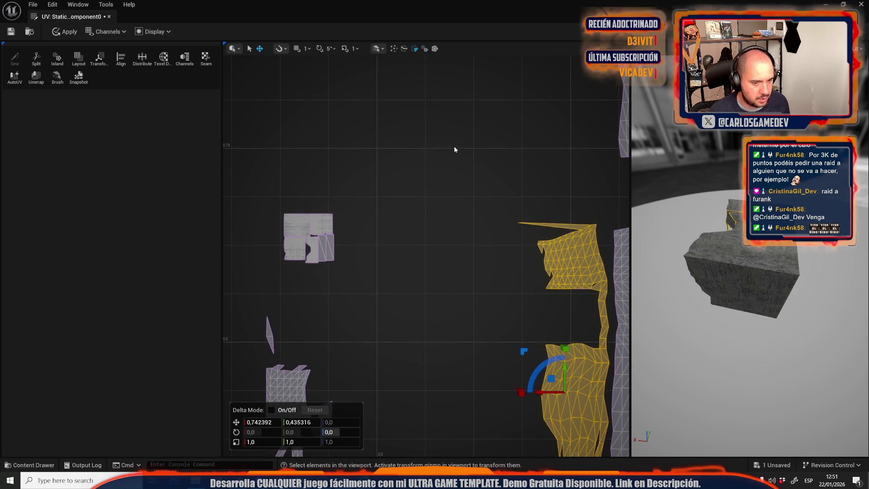
{"action": "left_click", "coordinate": [563, 227]}
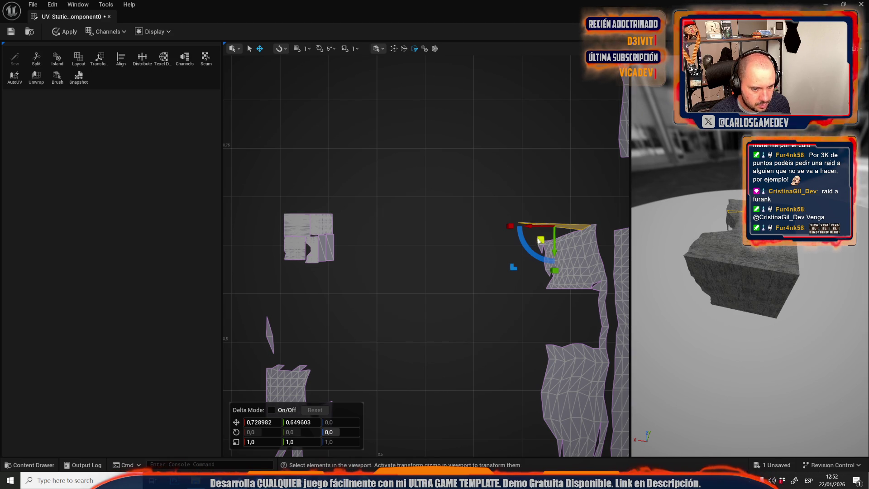
{"action": "left_click_drag", "start_coordinate": [537, 242], "coordinate": [420, 248]}
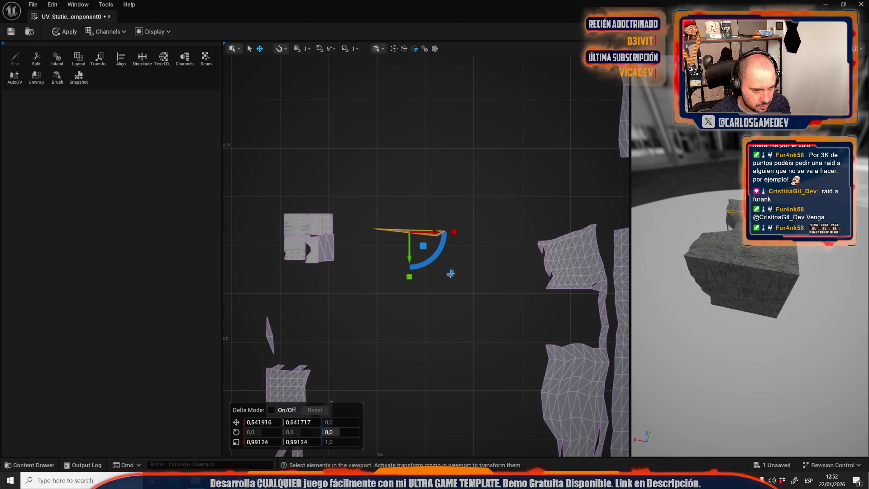
{"action": "scroll", "coordinate": [382, 259], "scroll_direction": "down", "scroll_amount": 3}
{"action": "scroll", "coordinate": [381, 260], "scroll_direction": "down", "scroll_amount": 1}
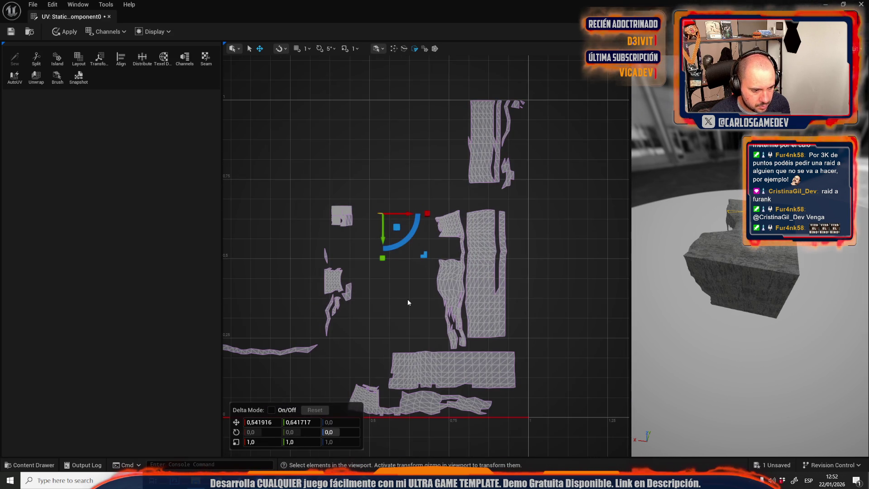
{"action": "left_click", "coordinate": [407, 299]}
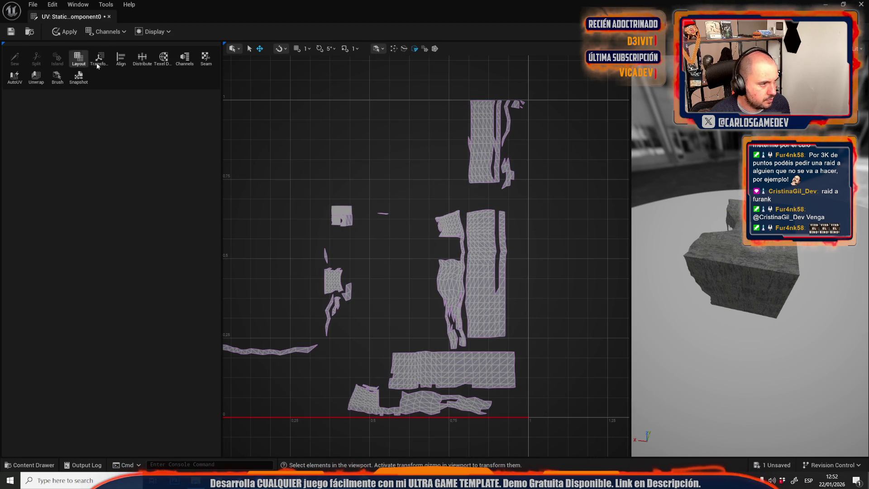
Step: Repack all islands into the 0–1 square with Preserve Scale and accept
{"action": "left_click", "coordinate": [79, 61]}
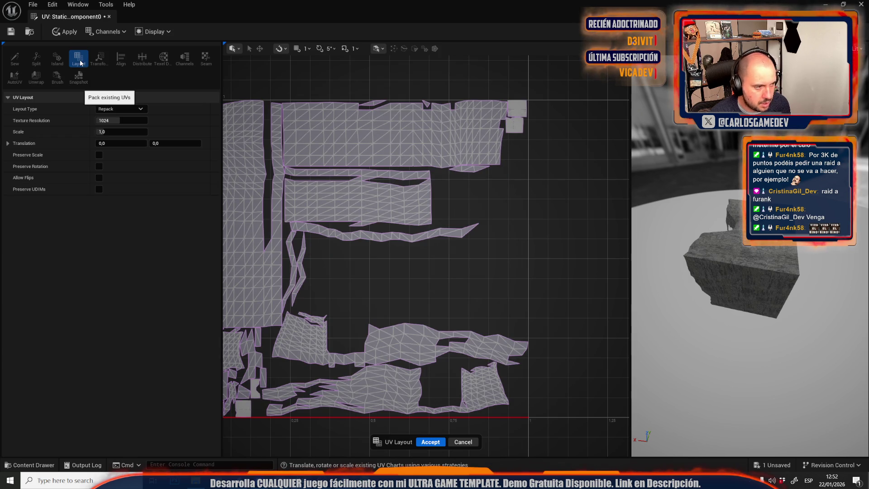
{"action": "left_click", "coordinate": [99, 155]}
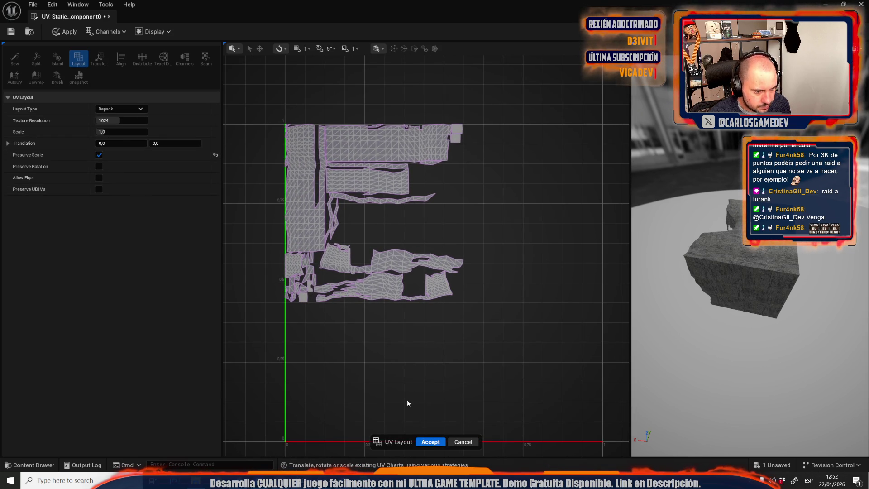
{"action": "left_click", "coordinate": [430, 442]}
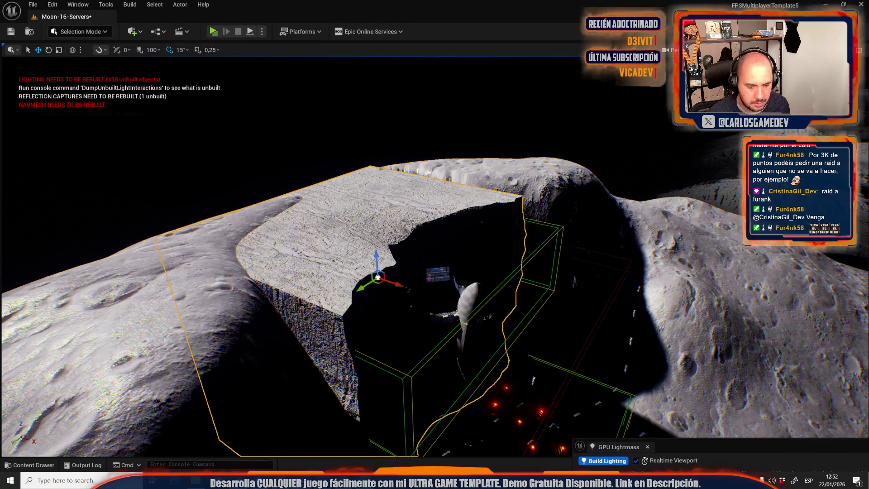
Step: Inspect the base in Lightmap Density view, then return the viewport to Lit shading
{"action": "left_click", "coordinate": [751, 50]}
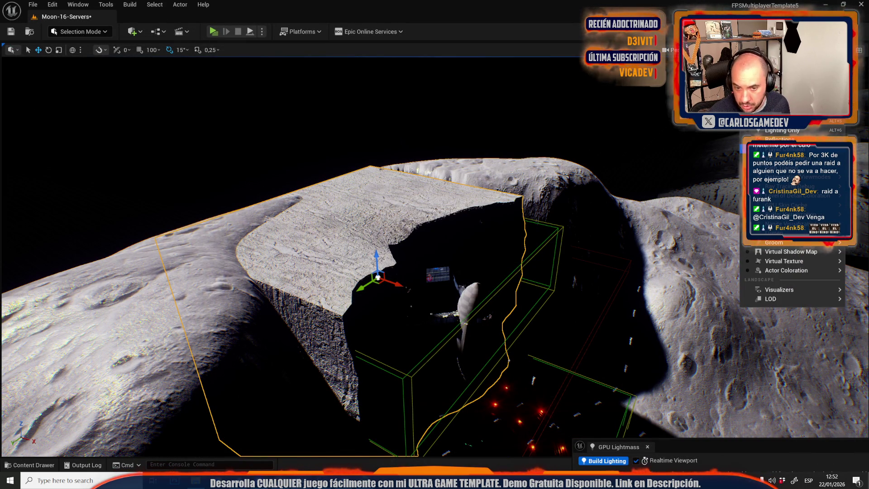
{"action": "left_click", "coordinate": [663, 162]}
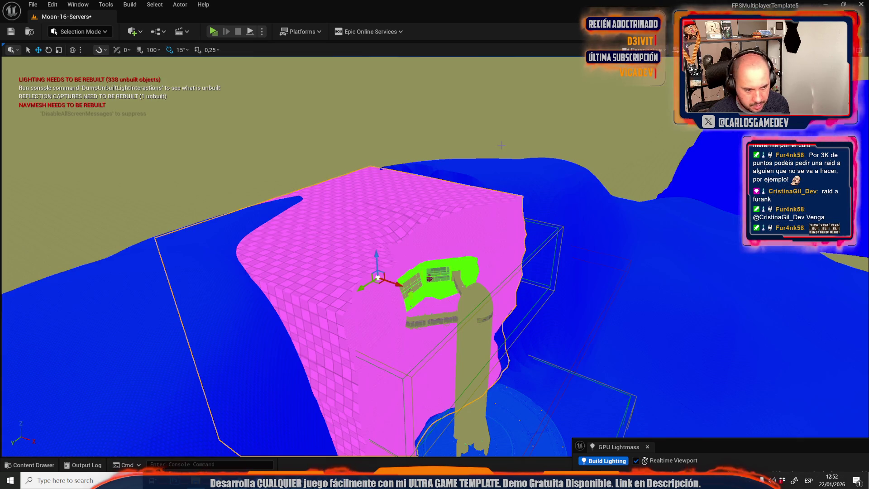
{"action": "scroll", "coordinate": [501, 145], "scroll_direction": "up", "scroll_amount": 10}
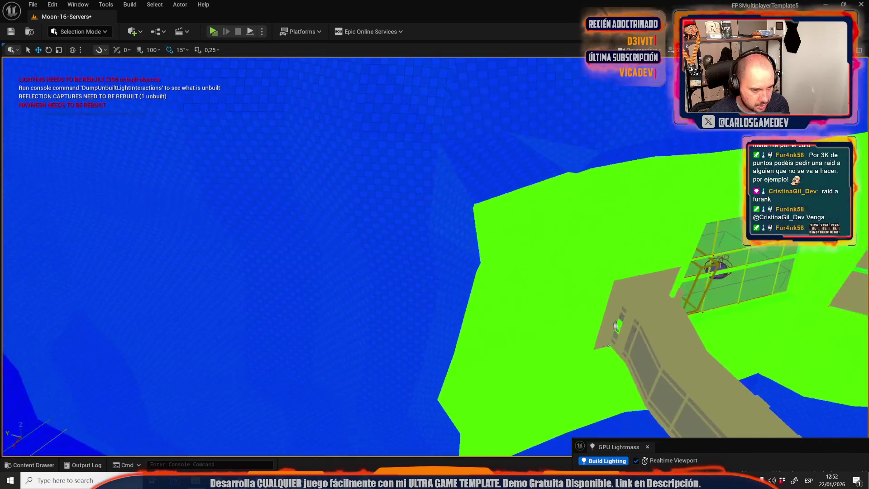
{"action": "scroll", "coordinate": [439, 230], "scroll_direction": "down", "scroll_amount": 10}
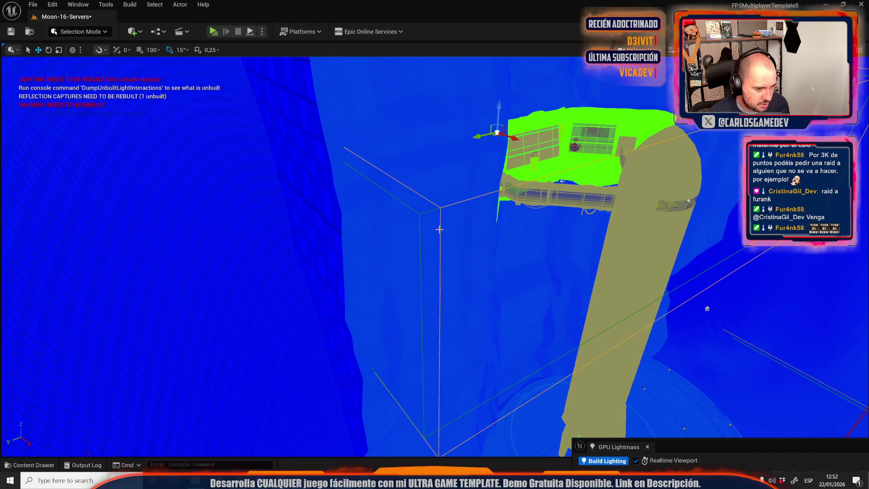
{"action": "left_click_drag", "start_coordinate": [293, 190], "coordinate": [312, 191]}
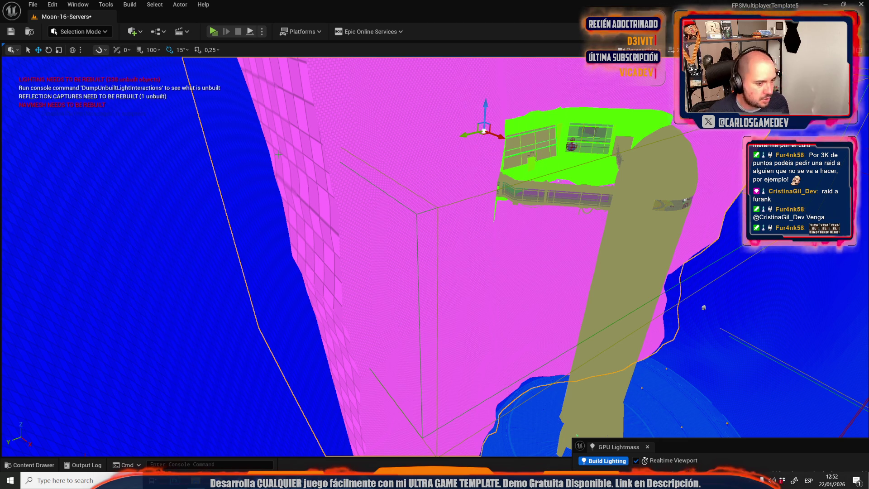
{"action": "left_click_drag", "start_coordinate": [263, 157], "coordinate": [281, 136]}
{"action": "left_click", "coordinate": [688, 49]}
{"action": "left_click", "coordinate": [715, 68]}
Step: Change the GPU Lightmass volumetric lightmap Detail Cell Size from 200 to 100
{"action": "left_click_drag", "start_coordinate": [435, 244], "coordinate": [457, 245]}
{"action": "mouse_move", "coordinate": [715, 450]}
{"action": "left_mouse_down"}
{"action": "mouse_move", "coordinate": [305, 104]}
{"action": "mouse_move", "coordinate": [270, 59]}
{"action": "left_mouse_up"}
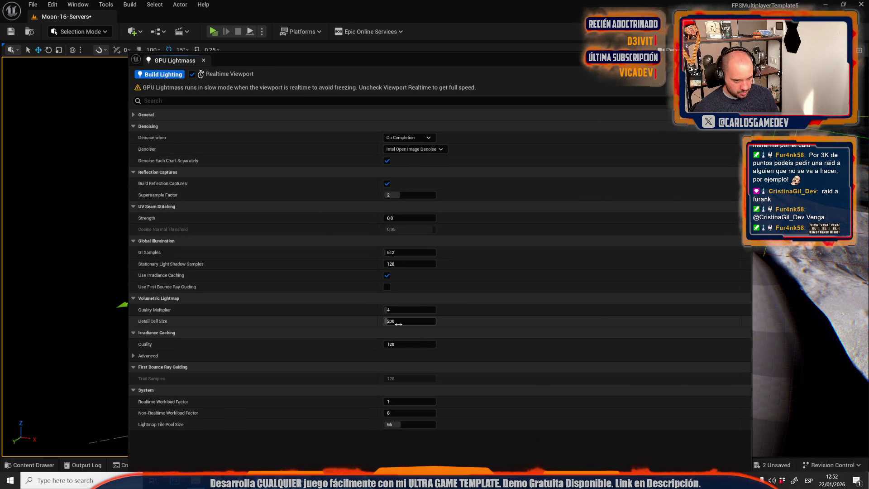
{"action": "left_click", "coordinate": [398, 322]}
{"action": "type", "text": "10"}
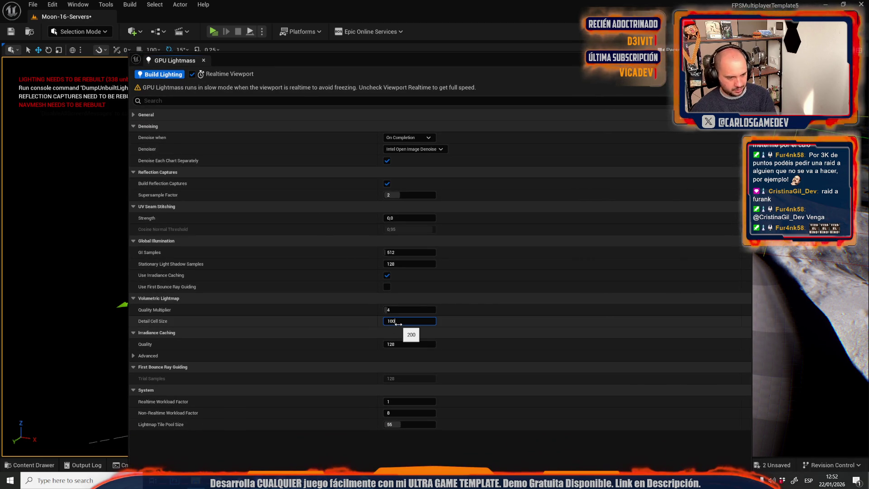
{"action": "key", "text": "Return"}
Step: Reposition the GPU Lightmass window and start building lighting for Moon-16-Servers
{"action": "left_click_drag", "start_coordinate": [70, 112], "coordinate": [81, 113]}
{"action": "key", "text": "ctrl+space"}
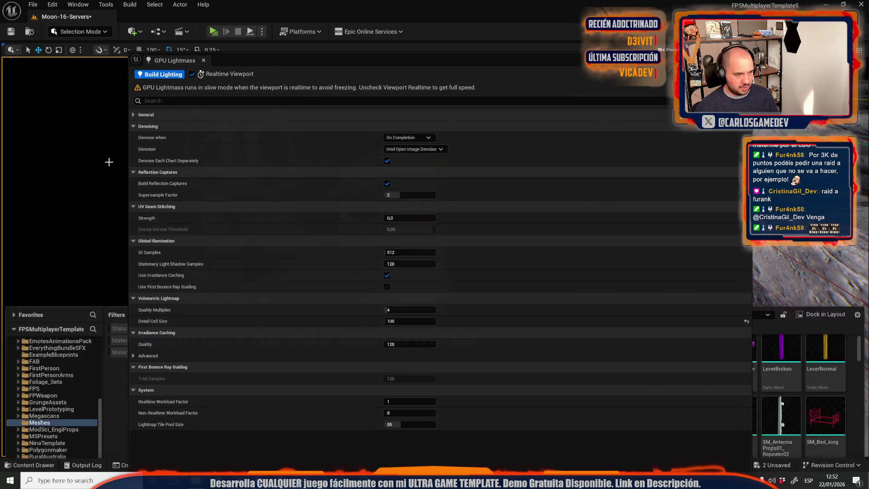
{"action": "left_click_drag", "start_coordinate": [285, 63], "coordinate": [460, 84]}
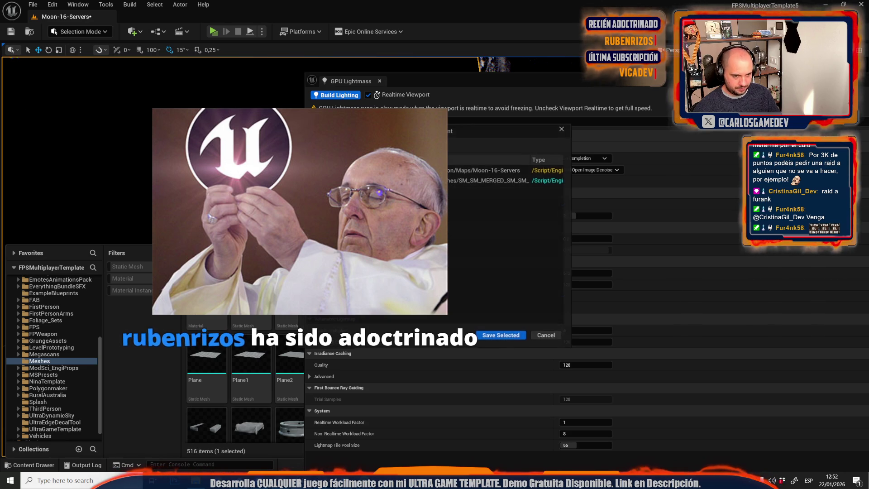
{"action": "left_click", "coordinate": [506, 331]}
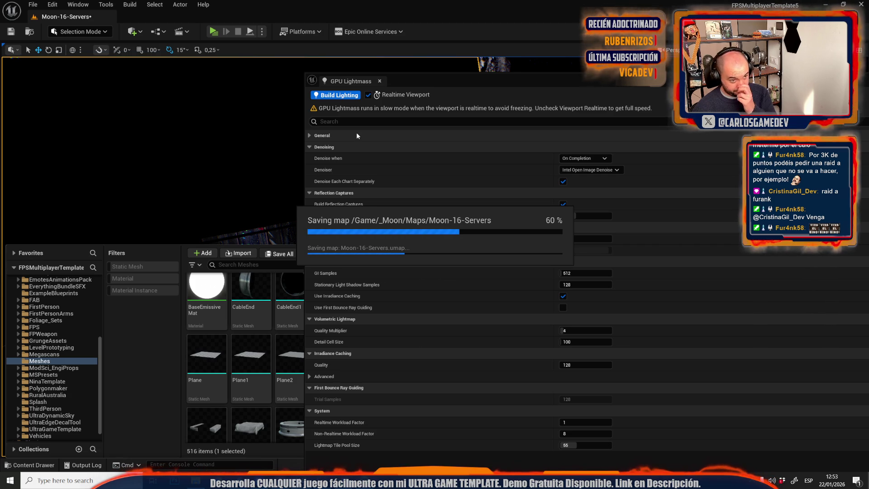
Step: Restart the build, accept the lightmap UV upgrade, and review then close the Message Log
{"action": "left_click", "coordinate": [339, 95]}
{"action": "left_click", "coordinate": [497, 257]}
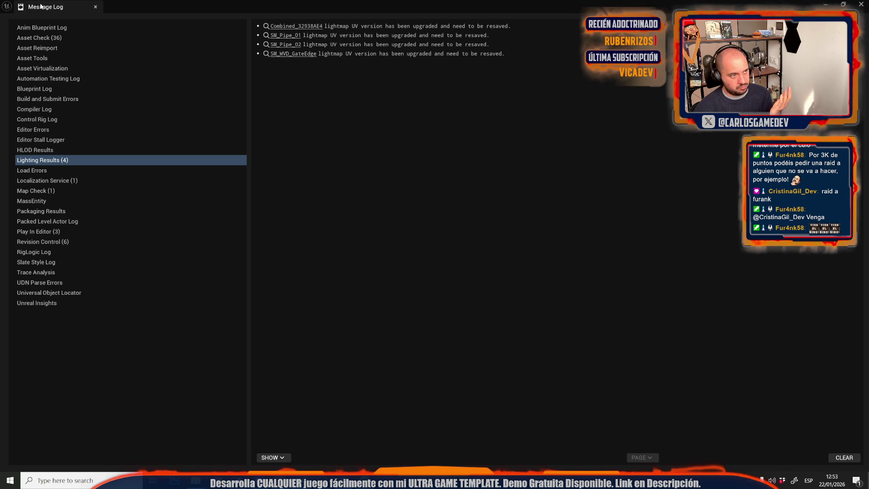
{"action": "left_click", "coordinate": [287, 28]}
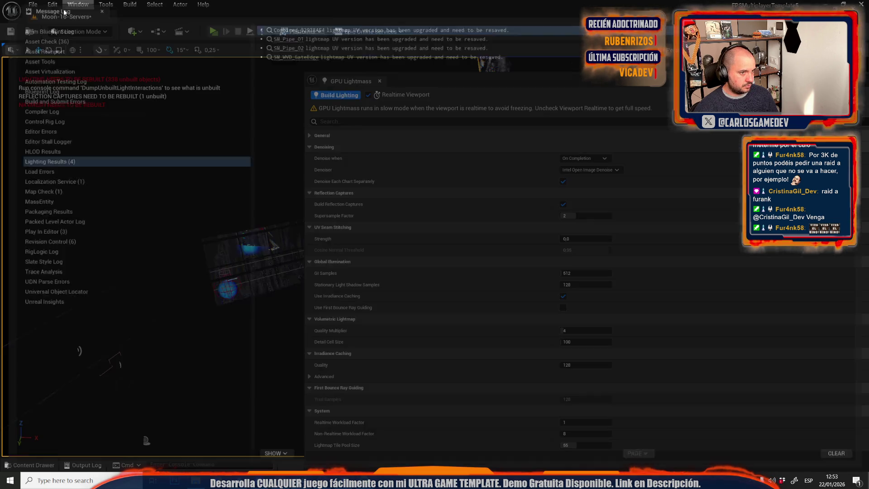
{"action": "left_click", "coordinate": [95, 7]}
Step: Save all six modified assets, including Moon-16-Servers, and relaunch Build Lighting
{"action": "key", "text": "ctrl+space"}
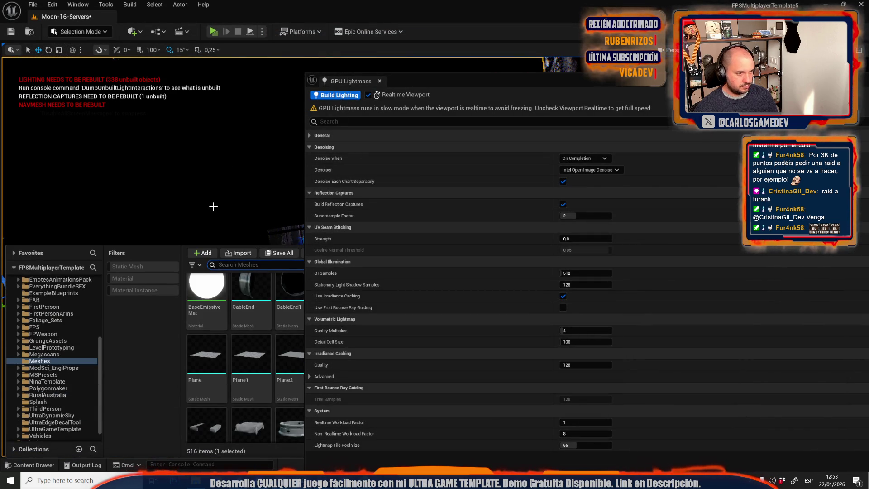
{"action": "left_click", "coordinate": [279, 253]}
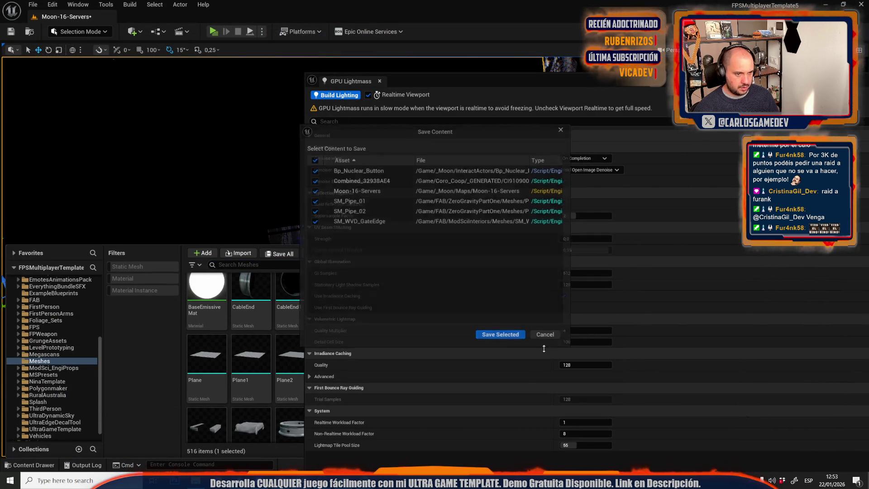
{"action": "left_click", "coordinate": [507, 336]}
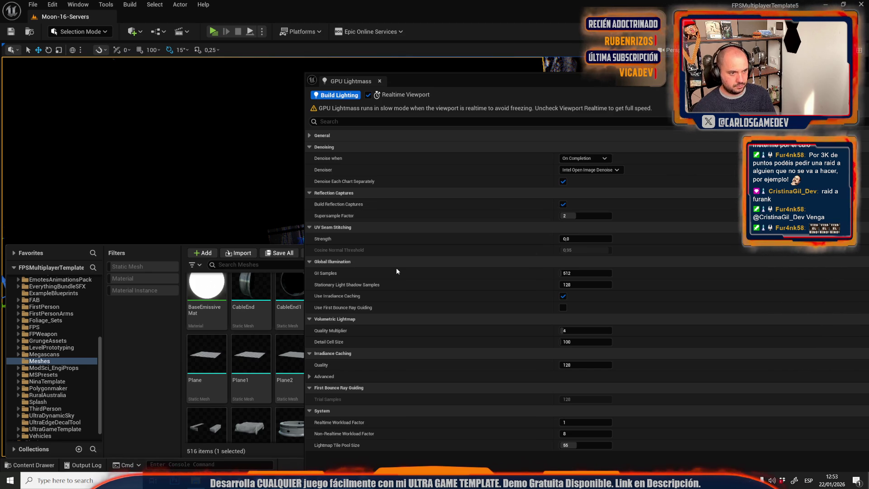
{"action": "left_click", "coordinate": [329, 96]}
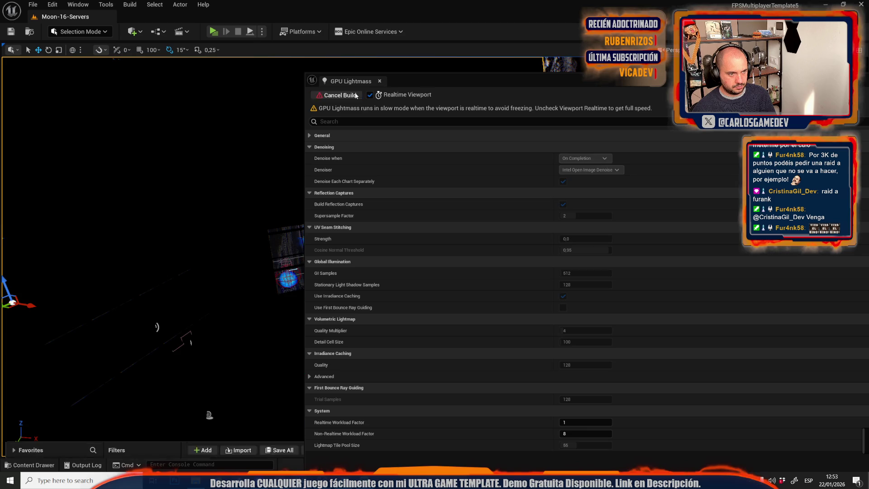
Step: Turn off Realtime Viewport and move the GPU Lightmass window aside while the build runs
{"action": "left_click", "coordinate": [370, 96]}
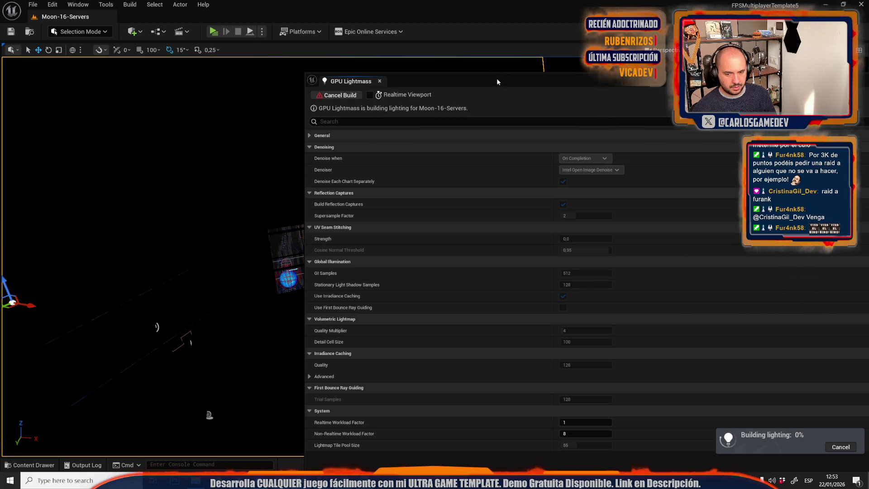
{"action": "mouse_move", "coordinate": [457, 82]}
{"action": "left_mouse_down"}
{"action": "mouse_move", "coordinate": [398, 109]}
{"action": "mouse_move", "coordinate": [118, 96]}
{"action": "left_mouse_up"}
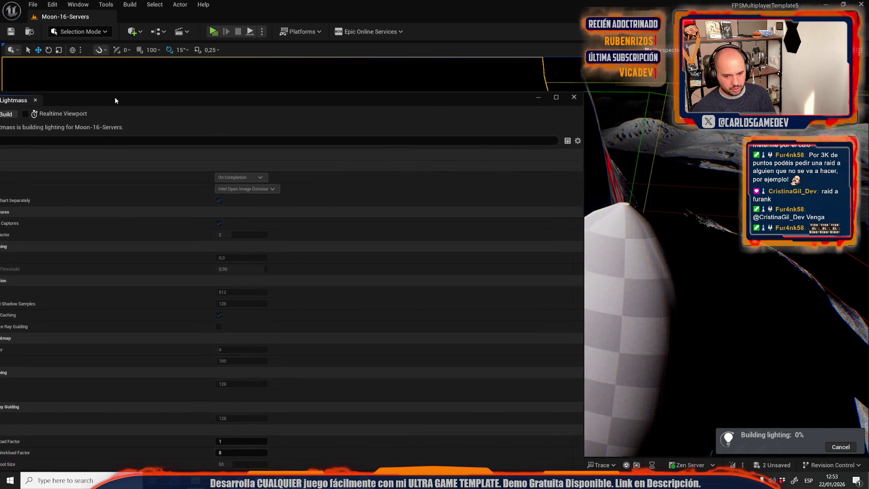
{"action": "left_click_drag", "start_coordinate": [424, 99], "coordinate": [0, 99]}
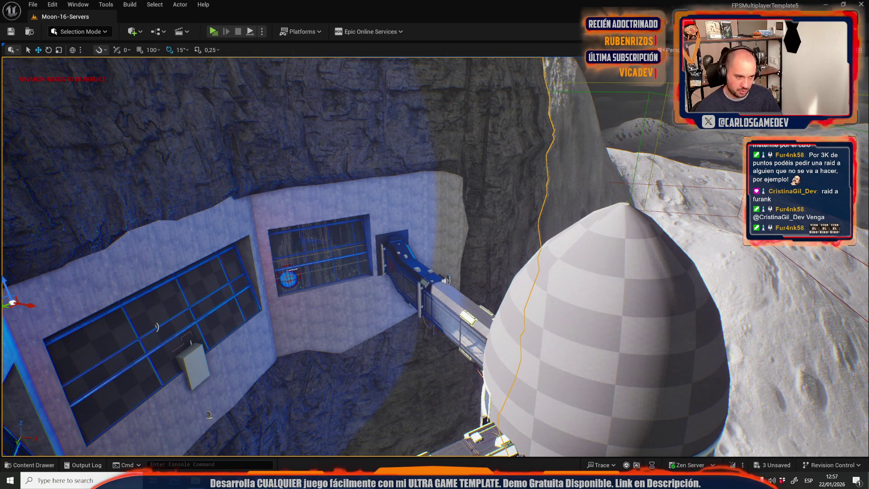
Step: Select the sphere reflection capture and move it onto the servers room wall
{"action": "key", "text": "w"}
{"action": "key", "text": "w"}
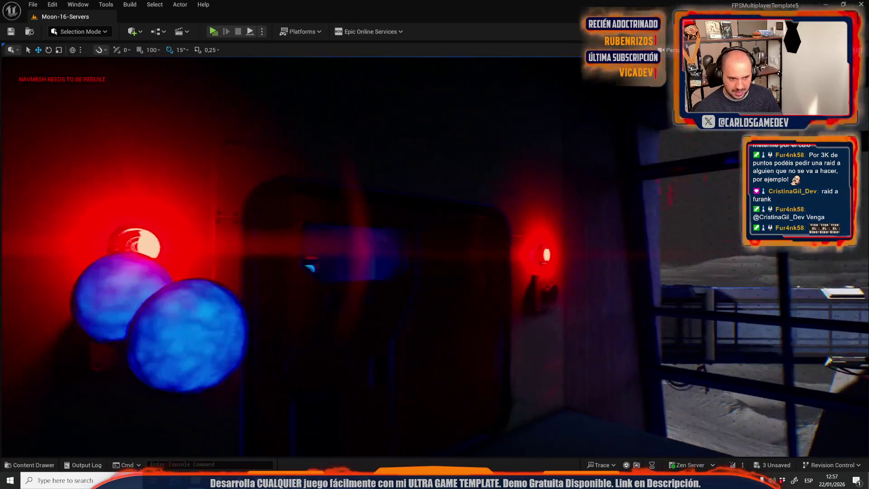
{"action": "key", "text": "w"}
{"action": "key", "text": "w"}
{"action": "key", "text": "w"}
{"action": "key", "text": "w"}
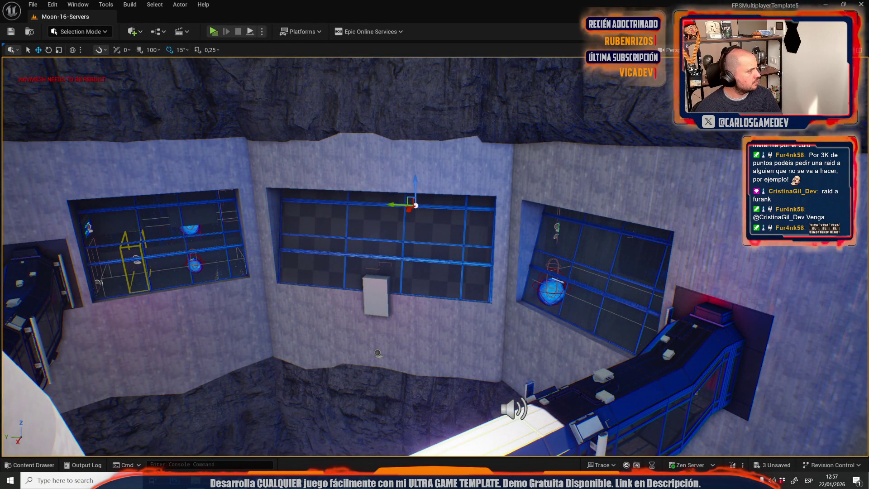
{"action": "left_click", "coordinate": [438, 170]}
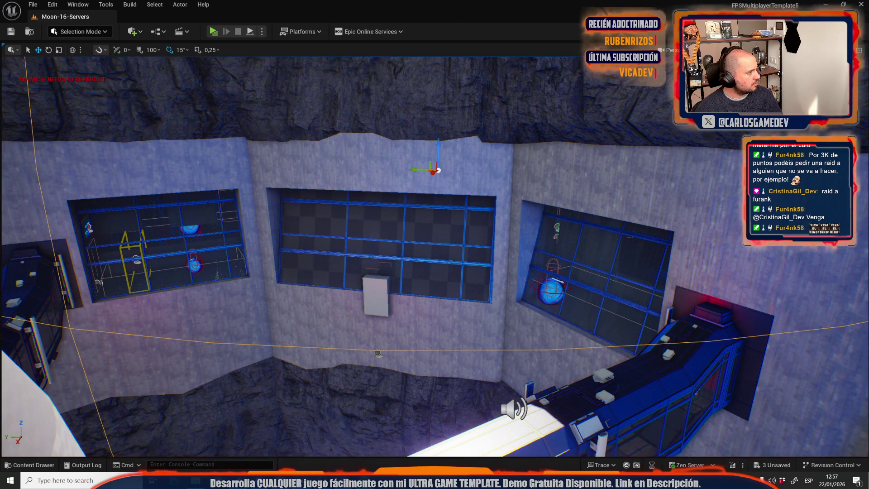
{"action": "key", "text": "f"}
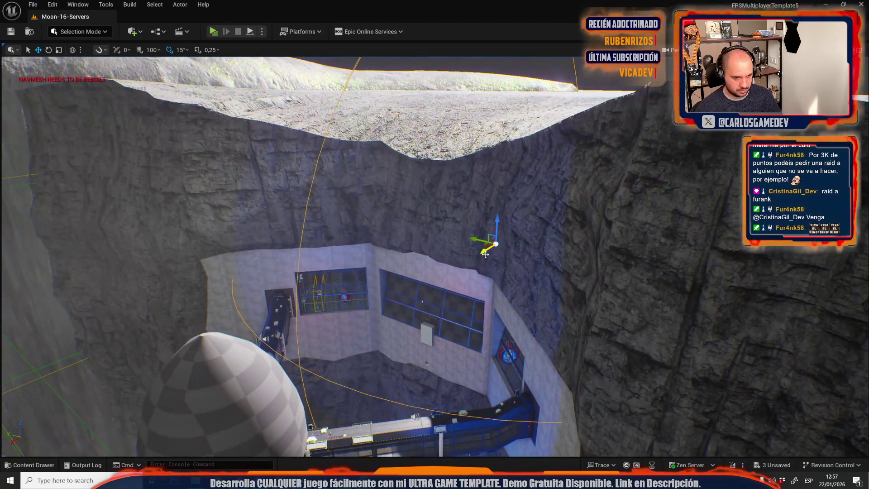
{"action": "mouse_move", "coordinate": [485, 254]}
{"action": "left_mouse_down"}
{"action": "mouse_move", "coordinate": [328, 345]}
{"action": "mouse_move", "coordinate": [360, 325]}
{"action": "left_mouse_up"}
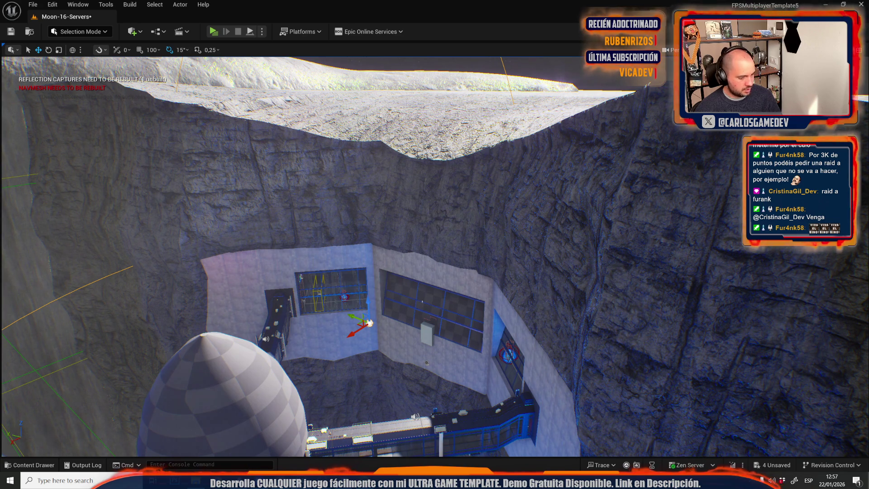
{"action": "mouse_move", "coordinate": [435, 244]}
{"action": "left_mouse_down"}
{"action": "mouse_move", "coordinate": [299, 247]}
{"action": "mouse_move", "coordinate": [335, 226]}
{"action": "mouse_move", "coordinate": [344, 240]}
{"action": "left_mouse_up"}
Step: Rebuild reflection captures, slide the capture sideways along X, then rebuild them again
{"action": "left_click", "coordinate": [130, 4]}
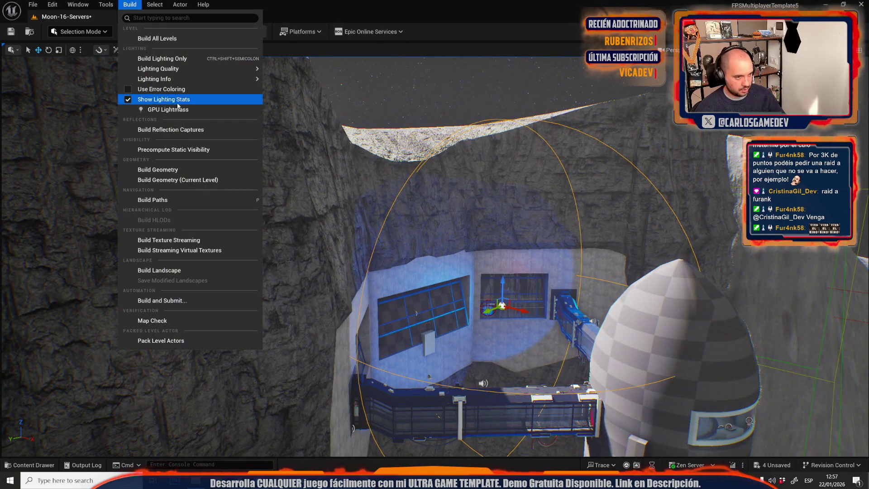
{"action": "left_click", "coordinate": [194, 129]}
{"action": "mouse_move", "coordinate": [436, 200]}
{"action": "left_mouse_down"}
{"action": "mouse_move", "coordinate": [452, 185]}
{"action": "mouse_move", "coordinate": [446, 213]}
{"action": "left_mouse_up"}
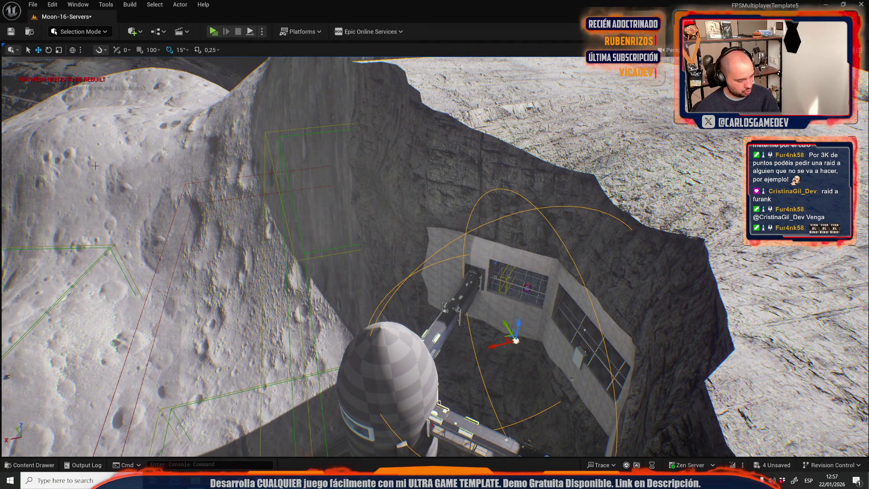
{"action": "left_click_drag", "start_coordinate": [541, 230], "coordinate": [518, 305]}
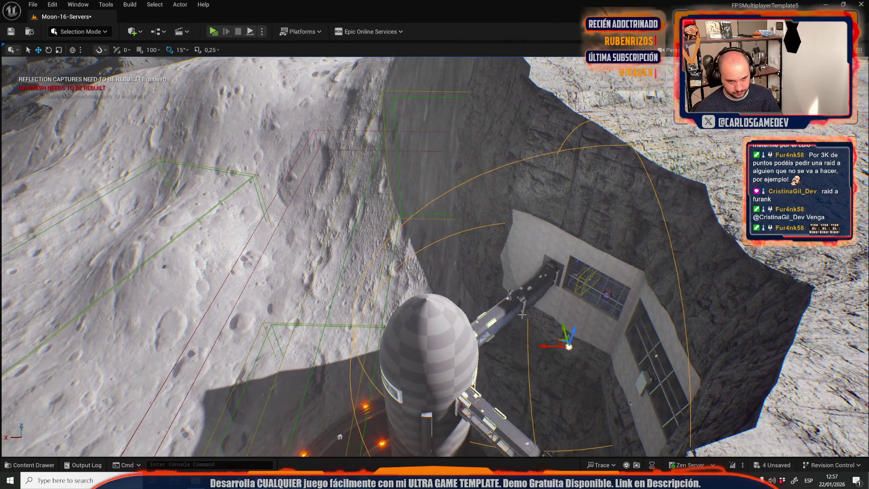
{"action": "mouse_move", "coordinate": [548, 350]}
{"action": "left_mouse_down"}
{"action": "mouse_move", "coordinate": [395, 354]}
{"action": "mouse_move", "coordinate": [462, 361]}
{"action": "mouse_move", "coordinate": [420, 364]}
{"action": "mouse_move", "coordinate": [462, 370]}
{"action": "left_mouse_up"}
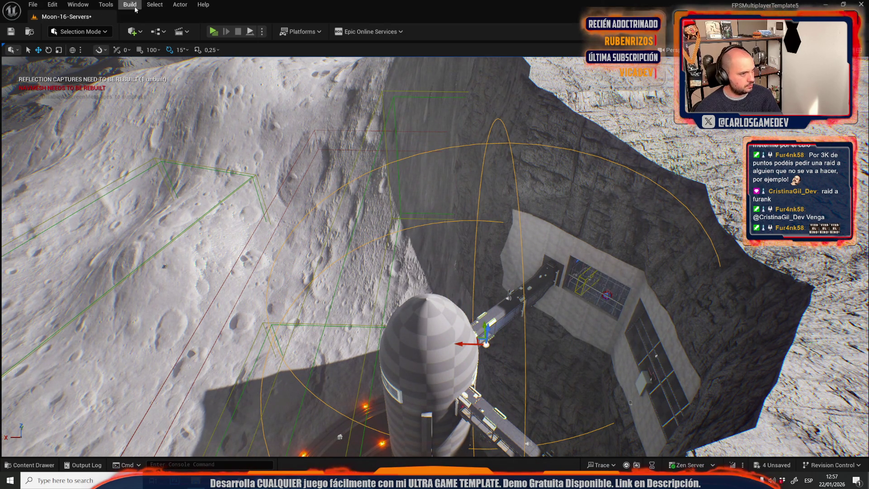
{"action": "left_click", "coordinate": [130, 5]}
{"action": "left_click", "coordinate": [170, 131]}
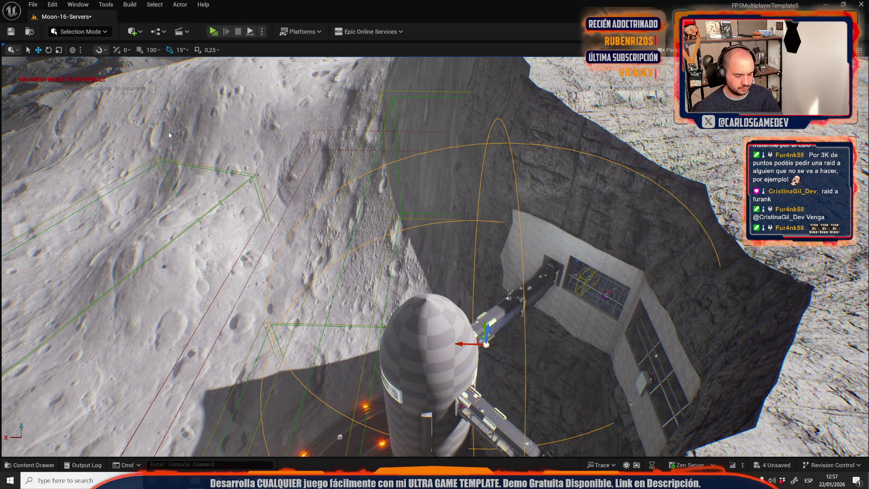
Step: Place reflection capture copies down the rocket shaft and near the launch pad
{"action": "mouse_move", "coordinate": [520, 325]}
{"action": "left_mouse_down"}
{"action": "mouse_move", "coordinate": [521, 357]}
{"action": "mouse_move", "coordinate": [521, 290]}
{"action": "mouse_move", "coordinate": [521, 330]}
{"action": "left_mouse_up"}
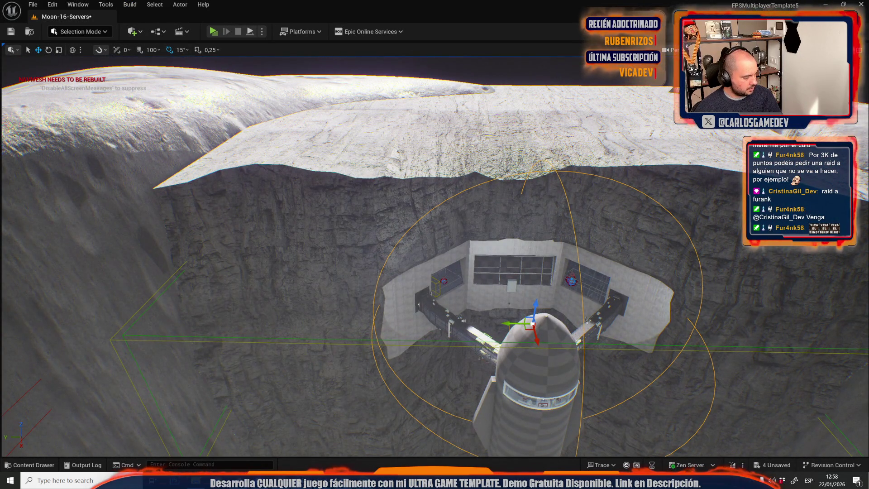
{"action": "mouse_move", "coordinate": [434, 255]}
{"action": "left_mouse_down"}
{"action": "mouse_move", "coordinate": [394, 193]}
{"action": "mouse_move", "coordinate": [397, 339]}
{"action": "left_mouse_up"}
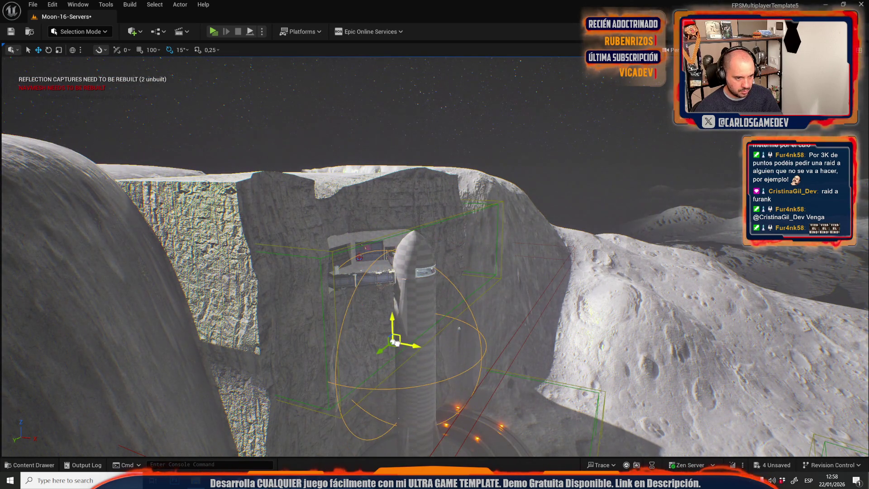
{"action": "key", "text": "f"}
{"action": "mouse_move", "coordinate": [435, 254]}
{"action": "left_mouse_down"}
{"action": "mouse_move", "coordinate": [429, 216]}
{"action": "mouse_move", "coordinate": [433, 393]}
{"action": "mouse_move", "coordinate": [430, 381]}
{"action": "left_mouse_up"}
{"action": "key", "text": "f"}
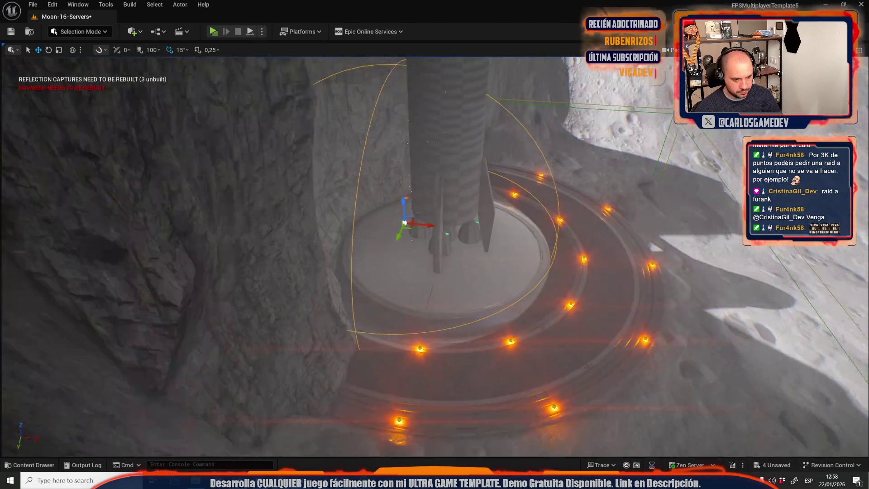
{"action": "scroll", "coordinate": [435, 256], "scroll_direction": "down", "scroll_amount": 5}
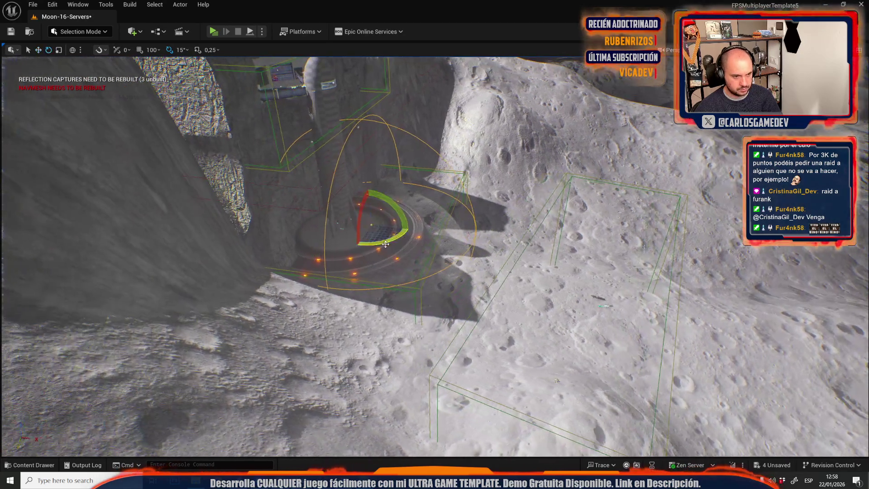
Step: Enlarge the launch-pad capture's sphere of influence and move captures onto the crater slopes
{"action": "key", "text": "r"}
{"action": "mouse_move", "coordinate": [369, 231]}
{"action": "left_mouse_down"}
{"action": "mouse_move", "coordinate": [444, 249]}
{"action": "mouse_move", "coordinate": [452, 272]}
{"action": "mouse_move", "coordinate": [444, 231]}
{"action": "left_mouse_up"}
{"action": "key", "text": "w"}
{"action": "left_click_drag", "start_coordinate": [529, 317], "coordinate": [529, 330]}
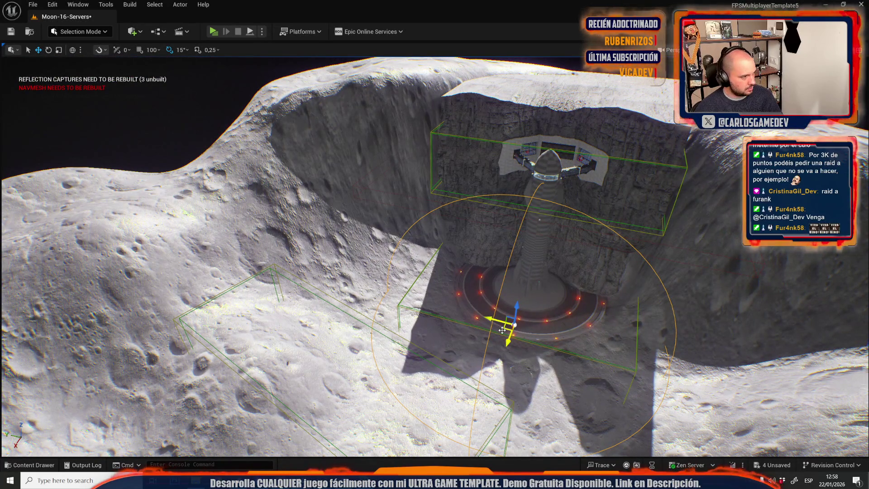
{"action": "mouse_move", "coordinate": [506, 332]}
{"action": "left_mouse_down"}
{"action": "mouse_move", "coordinate": [306, 236]}
{"action": "mouse_move", "coordinate": [356, 270]}
{"action": "mouse_move", "coordinate": [355, 189]}
{"action": "mouse_move", "coordinate": [341, 189]}
{"action": "left_mouse_up"}
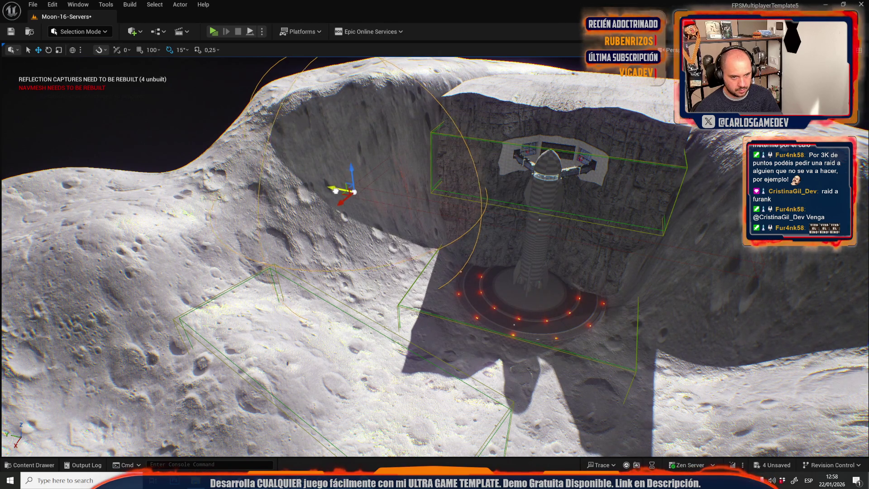
{"action": "left_click_drag", "start_coordinate": [377, 190], "coordinate": [791, 283]}
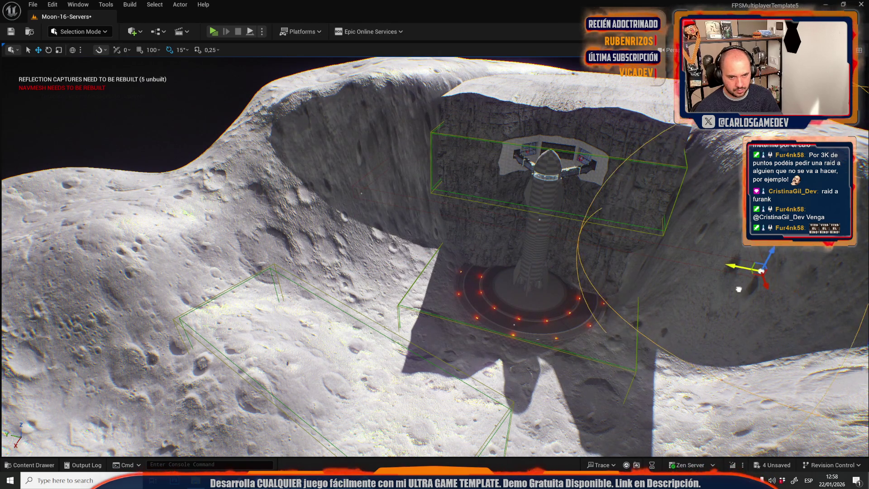
{"action": "scroll", "coordinate": [496, 241], "scroll_direction": "up", "scroll_amount": 10}
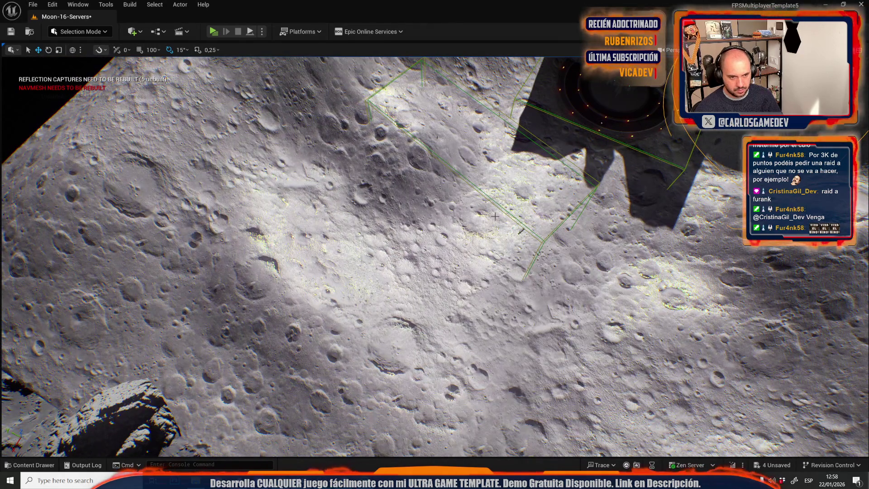
{"action": "scroll", "coordinate": [496, 217], "scroll_direction": "up", "scroll_amount": 10}
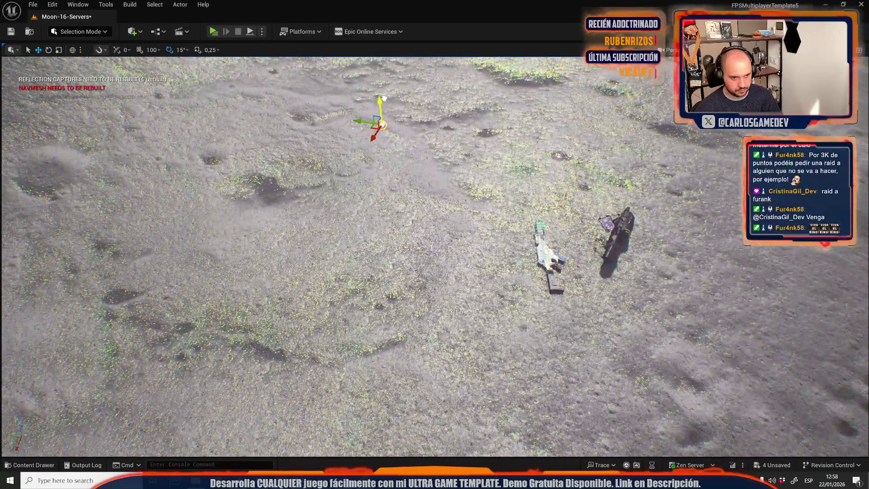
{"action": "mouse_move", "coordinate": [384, 98]}
{"action": "left_mouse_down"}
{"action": "mouse_move", "coordinate": [414, 54]}
{"action": "mouse_move", "coordinate": [433, 73]}
{"action": "mouse_move", "coordinate": [431, 284]}
{"action": "left_mouse_up"}
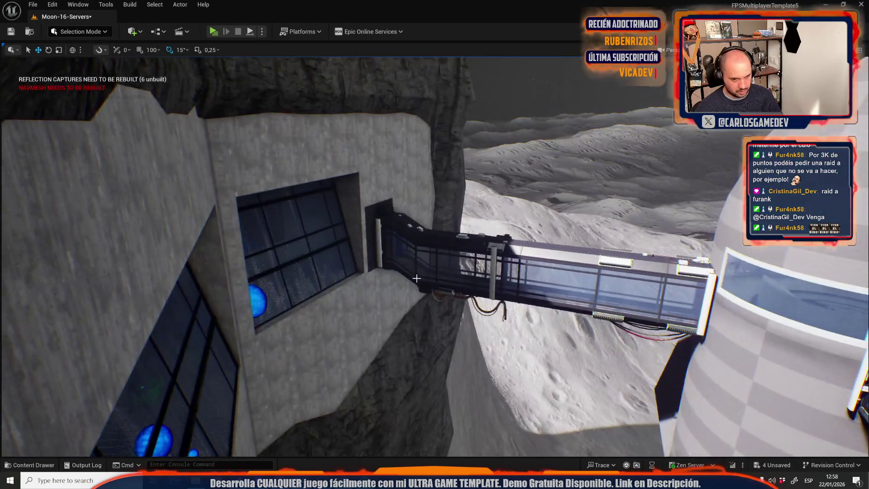
{"action": "left_click", "coordinate": [130, 5]}
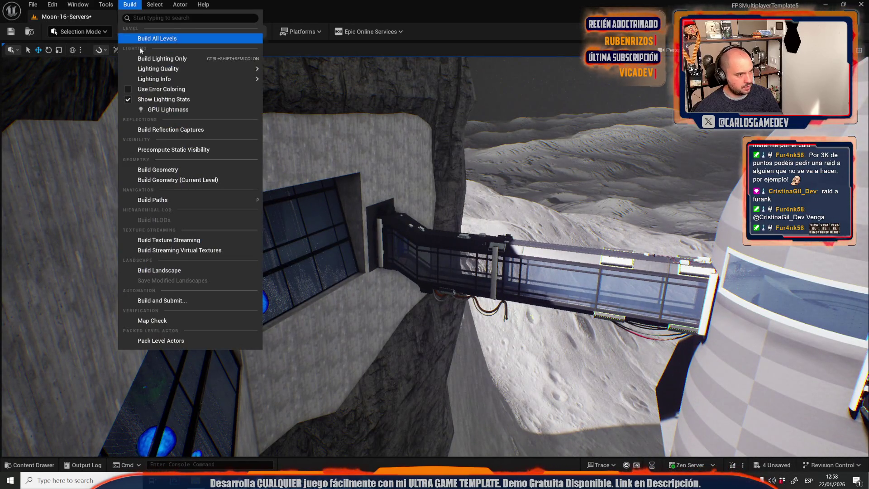
Step: Rebuild the reflection captures so Moon-16-Servers flags only the navmesh rebuild warning
{"action": "left_click", "coordinate": [170, 131]}
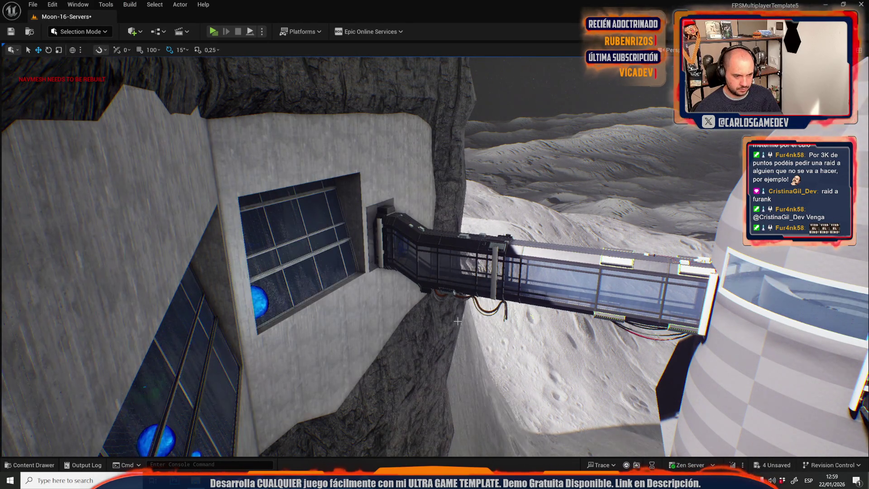
{"action": "mouse_move", "coordinate": [422, 270]}
{"action": "left_mouse_down"}
{"action": "mouse_move", "coordinate": [452, 236]}
{"action": "mouse_move", "coordinate": [410, 290]}
{"action": "left_mouse_up"}
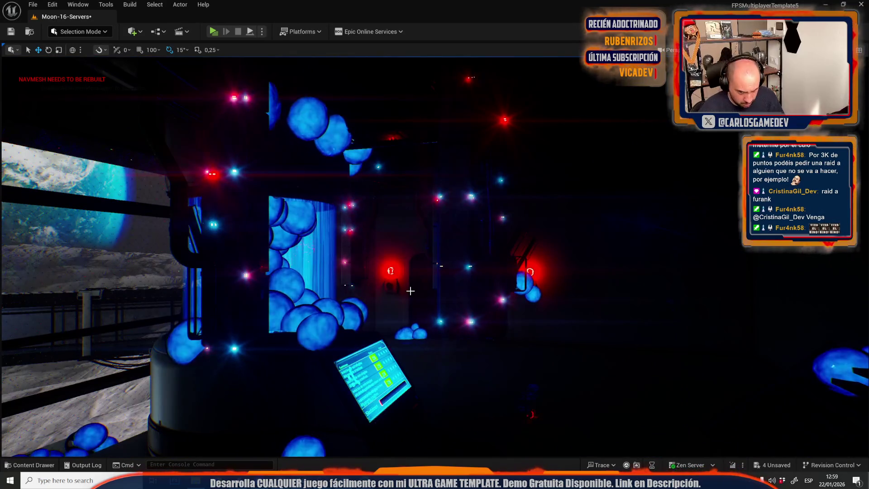
{"action": "left_click_drag", "start_coordinate": [451, 236], "coordinate": [451, 236]}
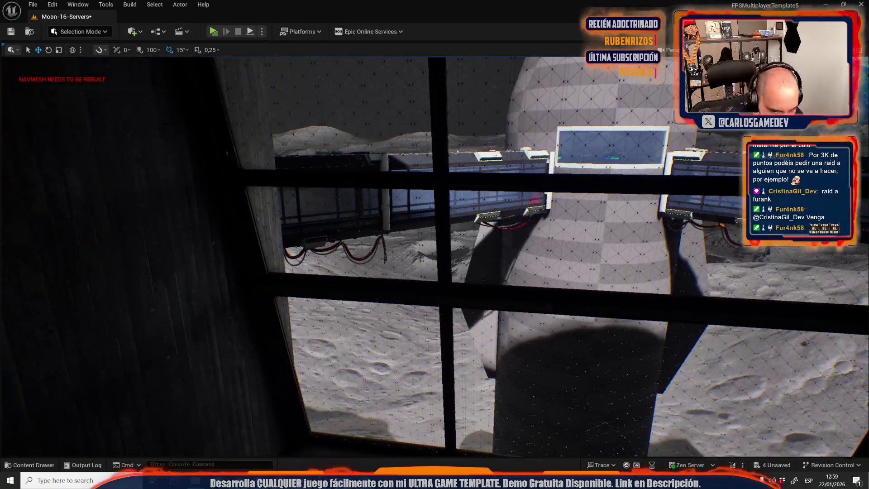
{"action": "left_click_drag", "start_coordinate": [451, 236], "coordinate": [451, 236]}
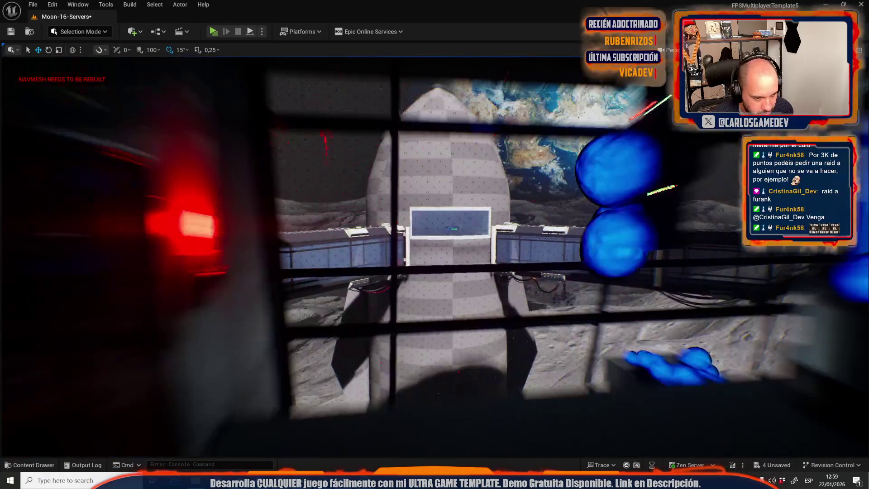
{"action": "left_click_drag", "start_coordinate": [497, 275], "coordinate": [497, 274]}
{"action": "left_click_drag", "start_coordinate": [429, 271], "coordinate": [429, 271]}
Step: Fly to the walkway's end at the server building entrance, beside the concrete wall
{"action": "left_click_drag", "start_coordinate": [431, 356], "coordinate": [340, 377]}
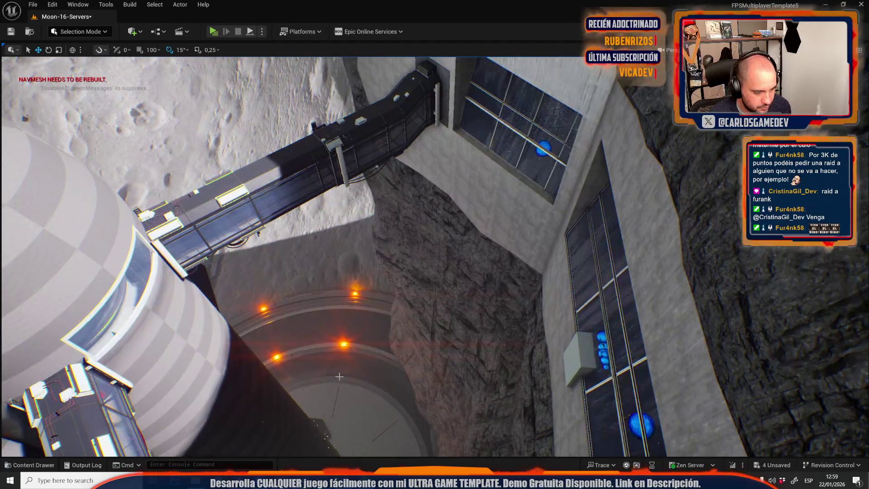
{"action": "left_click_drag", "start_coordinate": [371, 404], "coordinate": [371, 404]}
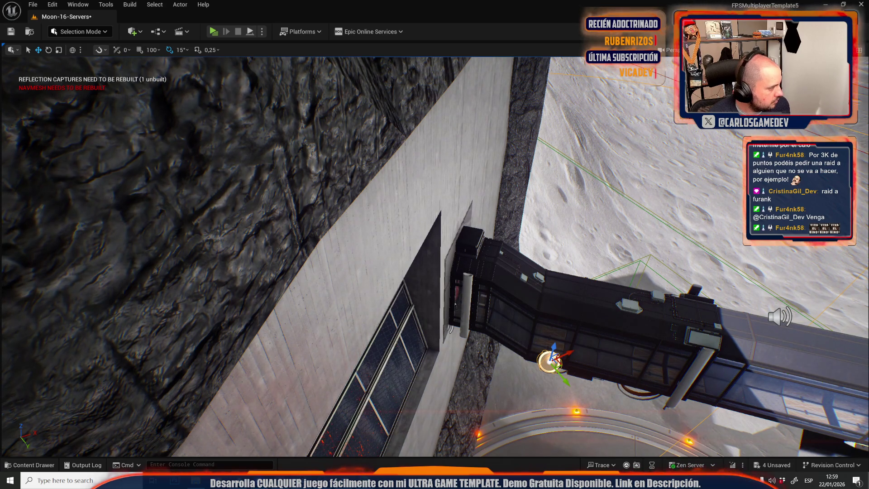
{"action": "left_click_drag", "start_coordinate": [469, 272], "coordinate": [469, 271]}
Step: Rebuild the reflection captures for the newly placed walkway capture
{"action": "left_click", "coordinate": [130, 5]}
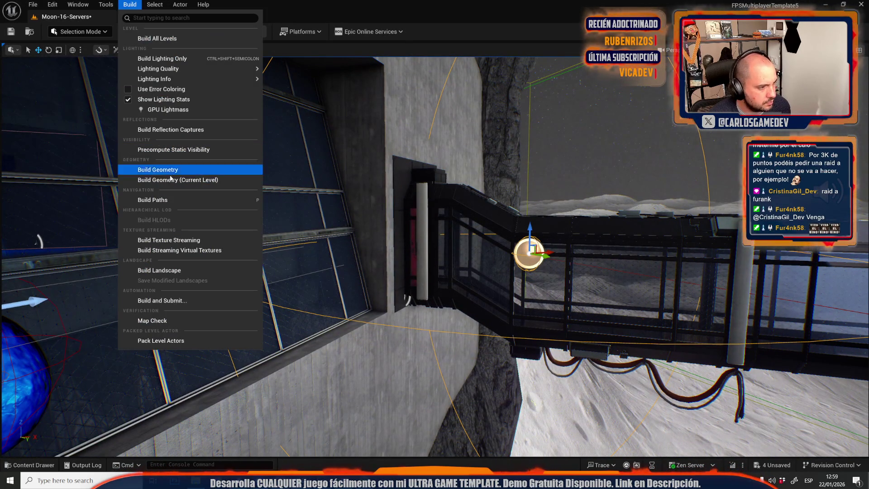
{"action": "left_click", "coordinate": [268, 150]}
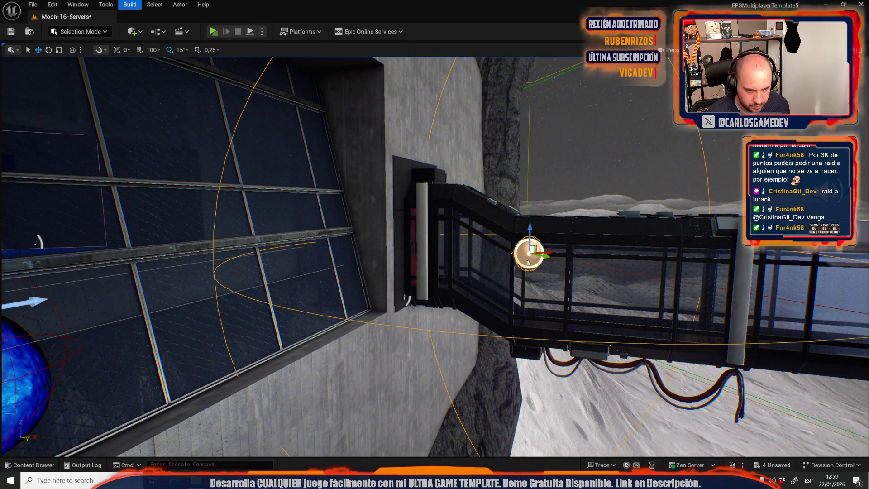
{"action": "left_click_drag", "start_coordinate": [269, 150], "coordinate": [269, 150]}
Step: Position the second walkway reflection capture and rebuild captures, leaving only the navmesh warning
{"action": "mouse_move", "coordinate": [660, 269]}
{"action": "left_mouse_down"}
{"action": "mouse_move", "coordinate": [671, 269]}
{"action": "mouse_move", "coordinate": [510, 300]}
{"action": "mouse_move", "coordinate": [216, 391]}
{"action": "left_mouse_up"}
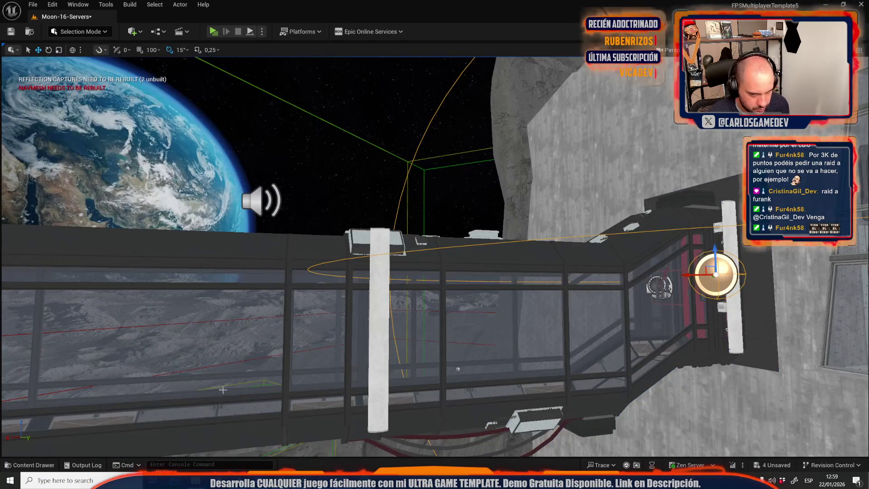
{"action": "key", "text": "f"}
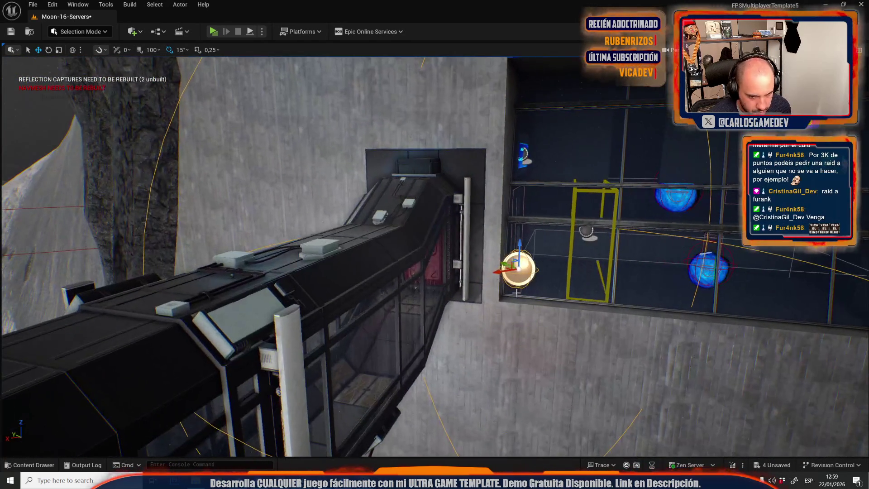
{"action": "mouse_move", "coordinate": [505, 274]}
{"action": "left_mouse_down"}
{"action": "mouse_move", "coordinate": [416, 298]}
{"action": "mouse_move", "coordinate": [427, 295]}
{"action": "left_mouse_up"}
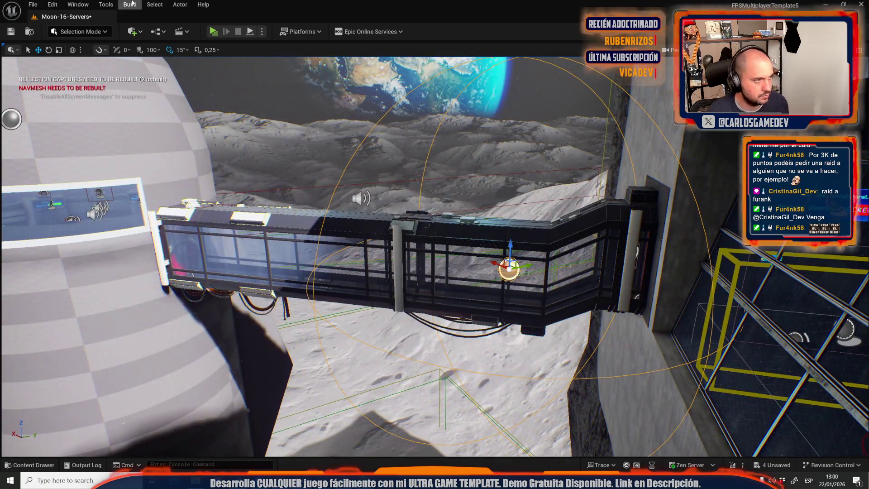
{"action": "left_click", "coordinate": [130, 4]}
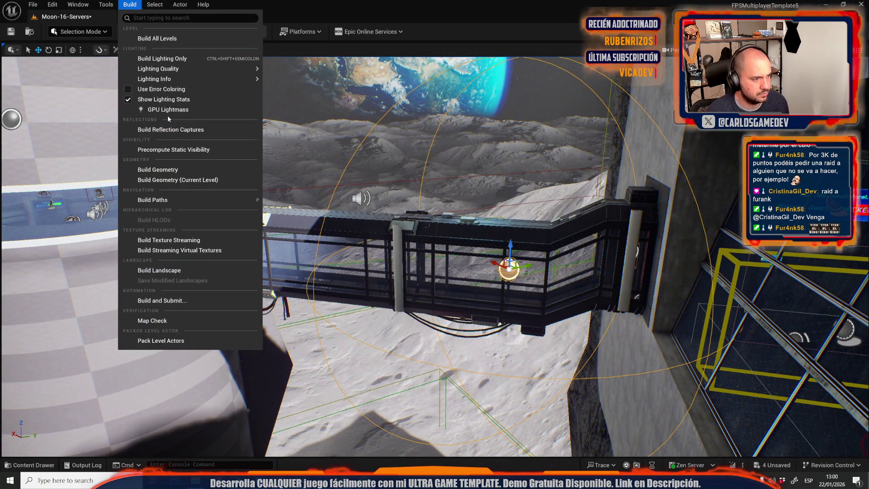
{"action": "left_click", "coordinate": [174, 131]}
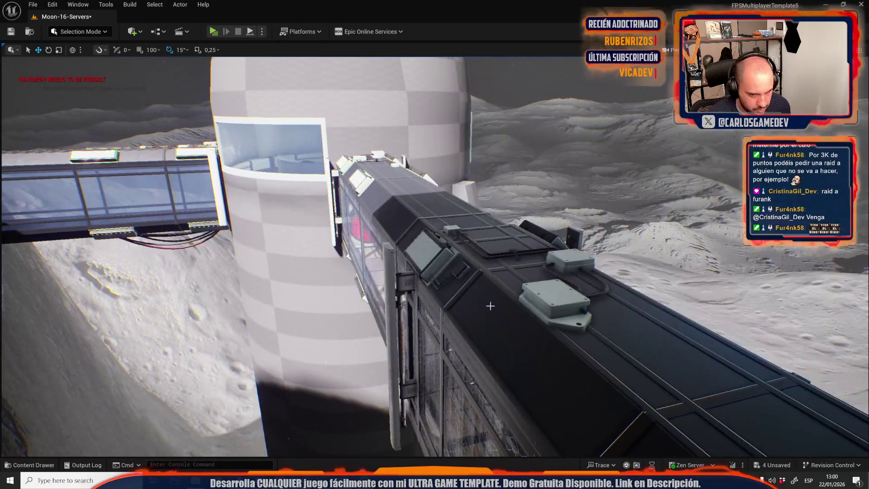
{"action": "left_click", "coordinate": [491, 305]}
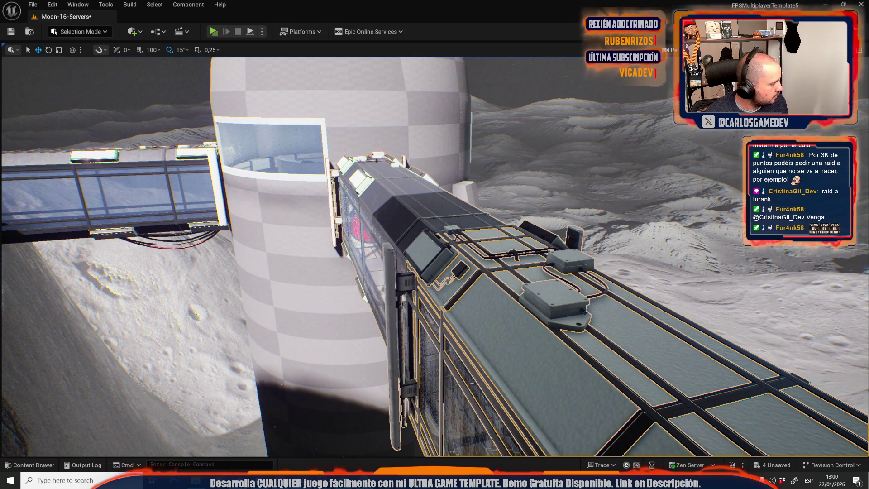
{"action": "key", "text": "ctrl+z"}
{"action": "key", "text": "ctrl+z"}
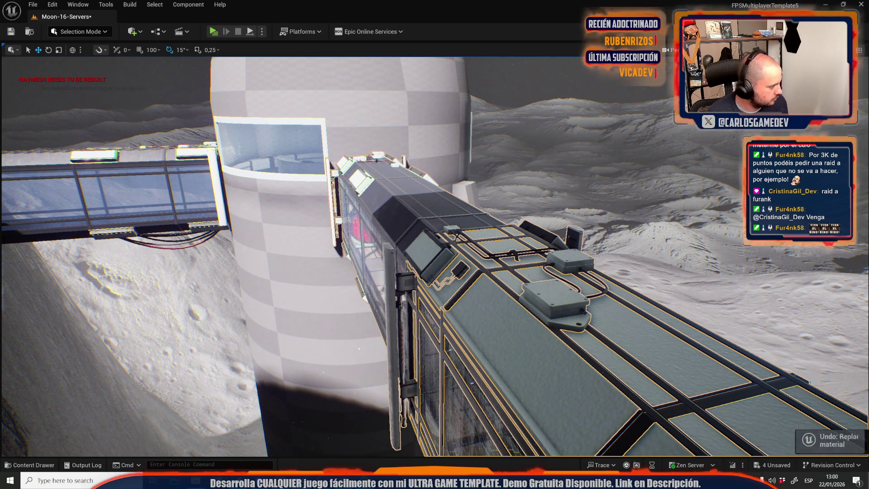
{"action": "left_click", "coordinate": [448, 319]}
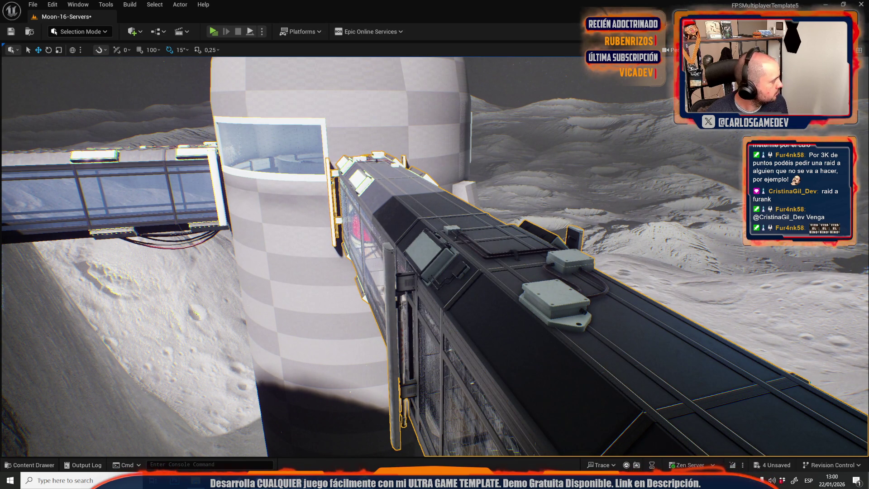
{"action": "left_click", "coordinate": [501, 325]}
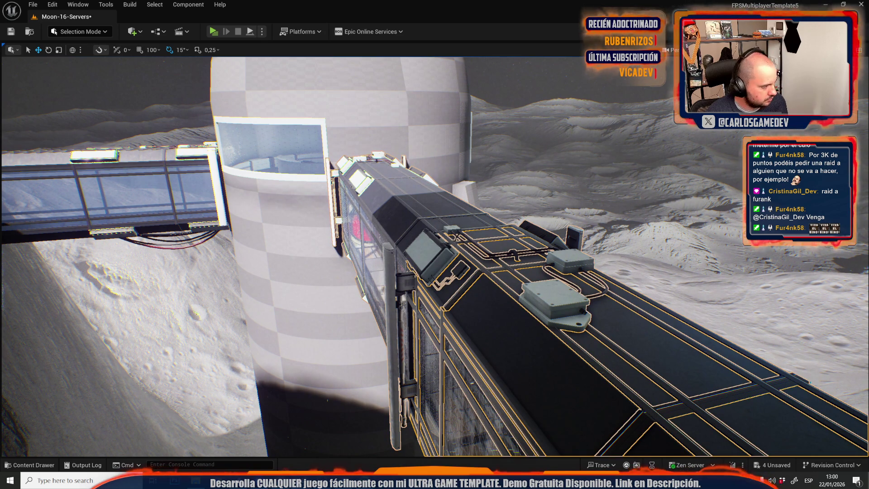
{"action": "key", "text": "f"}
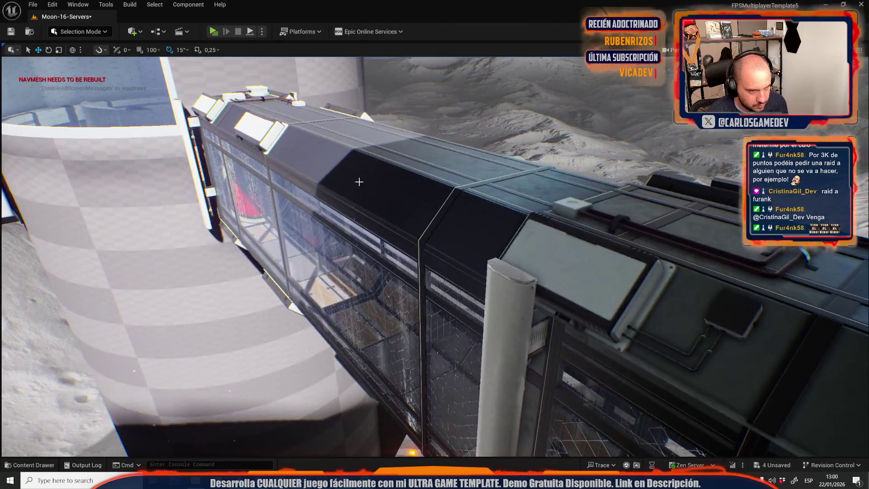
{"action": "left_click", "coordinate": [359, 182]}
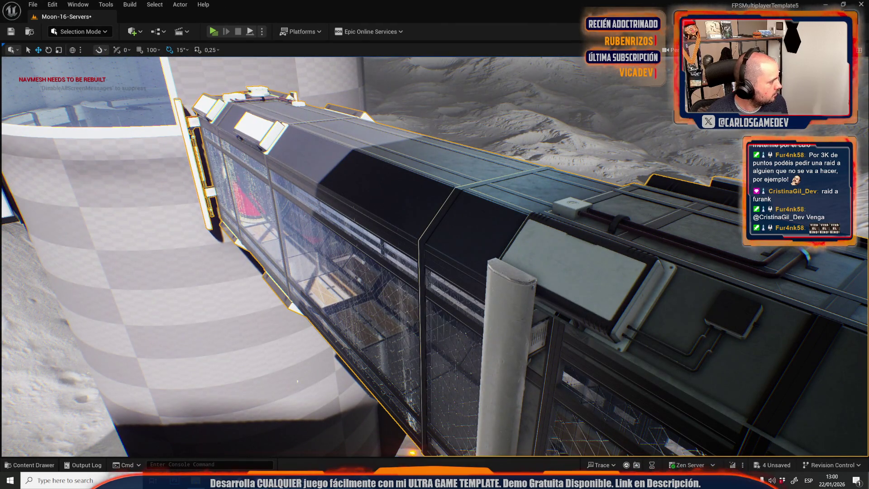
{"action": "left_click", "coordinate": [333, 154]}
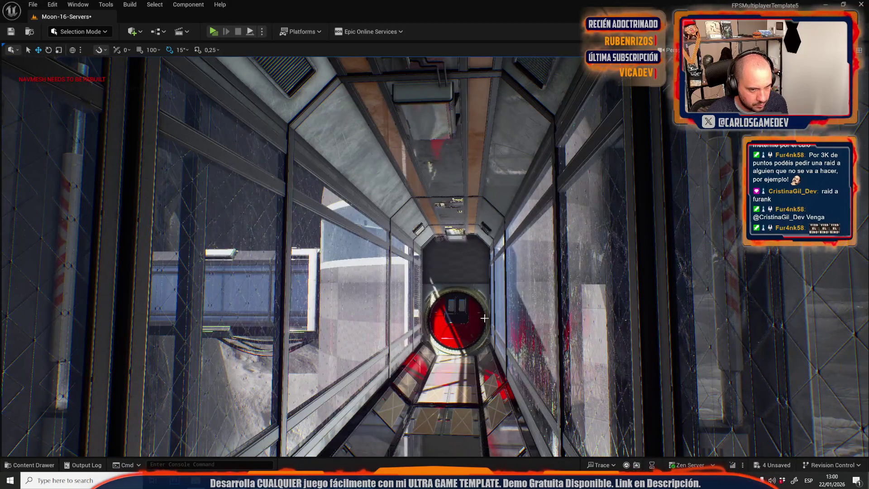
{"action": "left_click", "coordinate": [484, 318]}
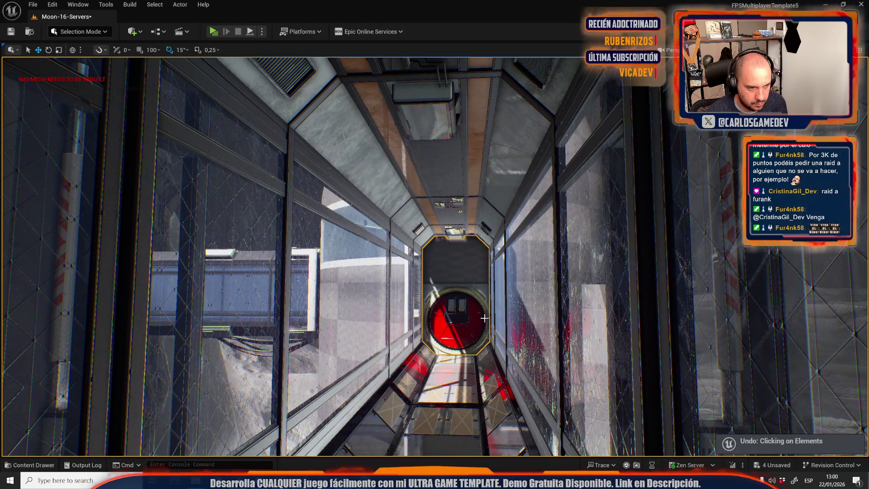
{"action": "key", "text": "ctrl+y"}
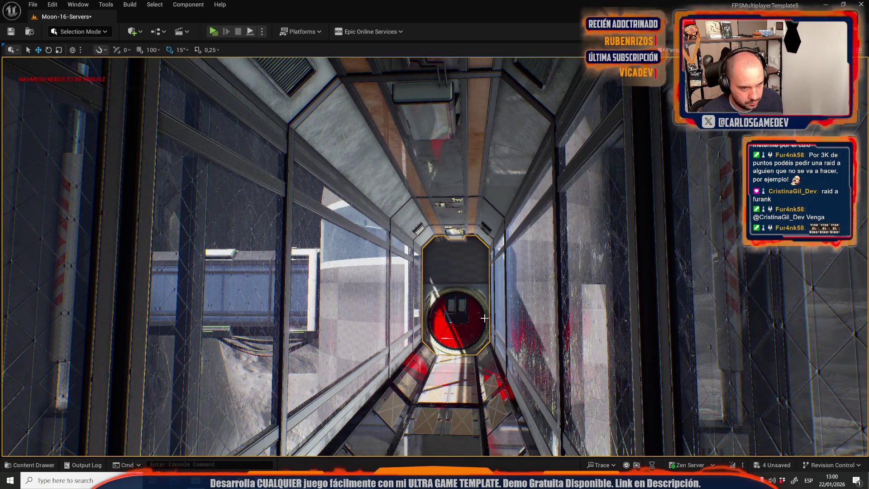
{"action": "key", "text": "f"}
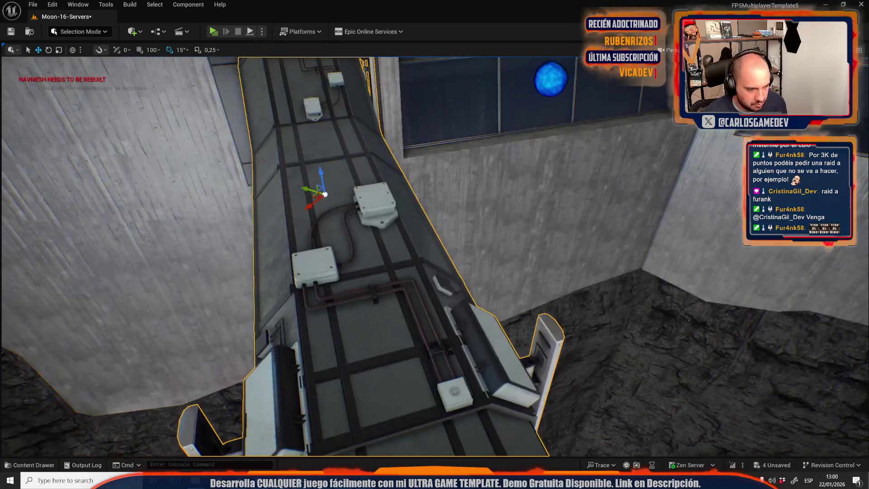
{"action": "key", "text": "s"}
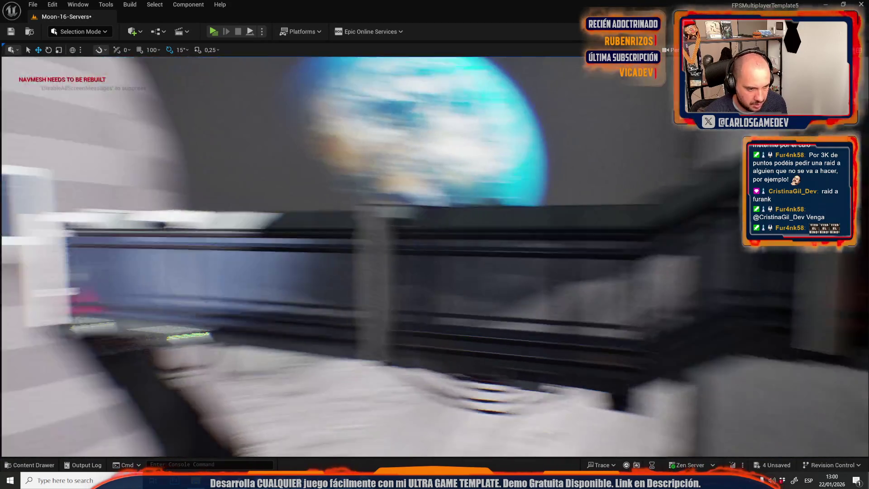
{"action": "key", "text": "g"}
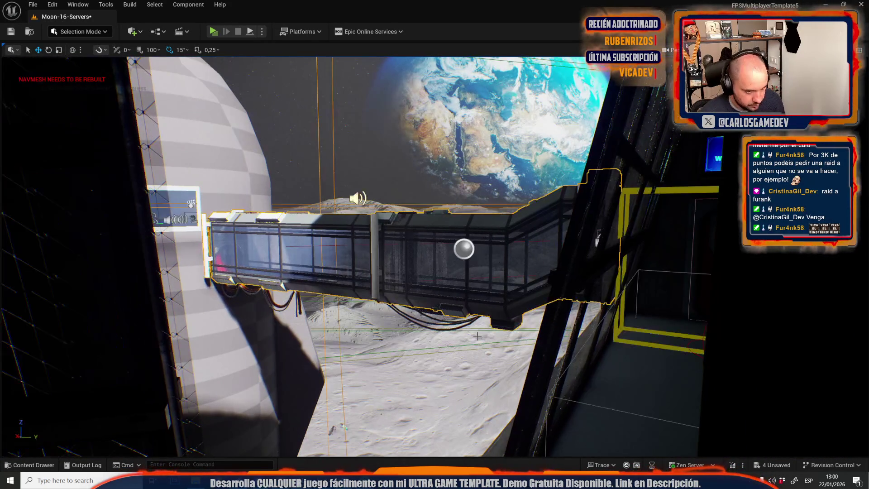
{"action": "key", "text": "g"}
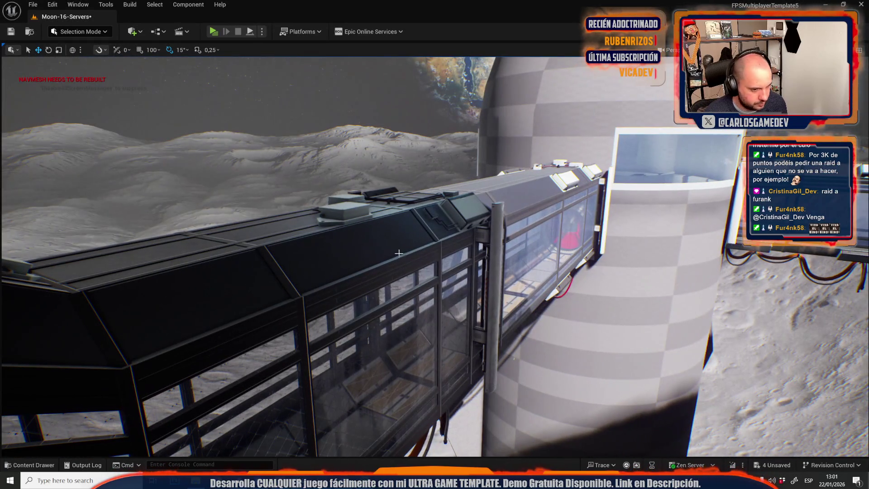
{"action": "left_click", "coordinate": [390, 247]}
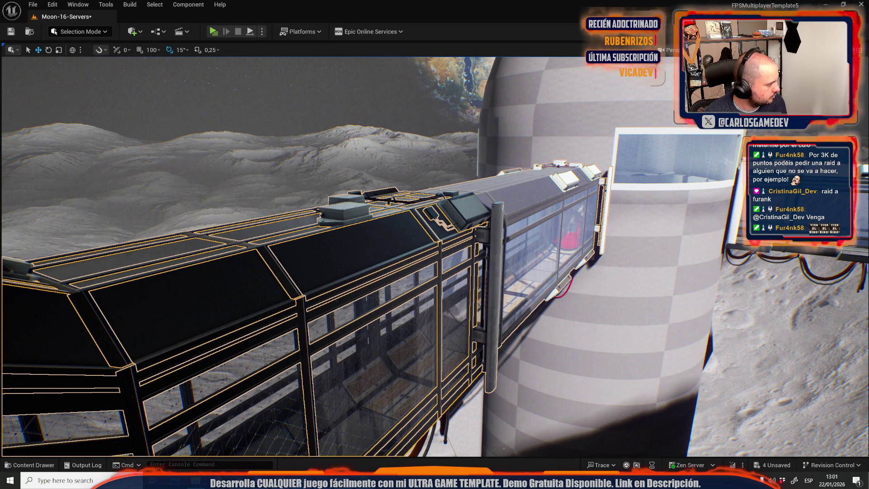
Step: Select the farther glass corridor segment by the tower and frame it in view
{"action": "left_click", "coordinate": [543, 217]}
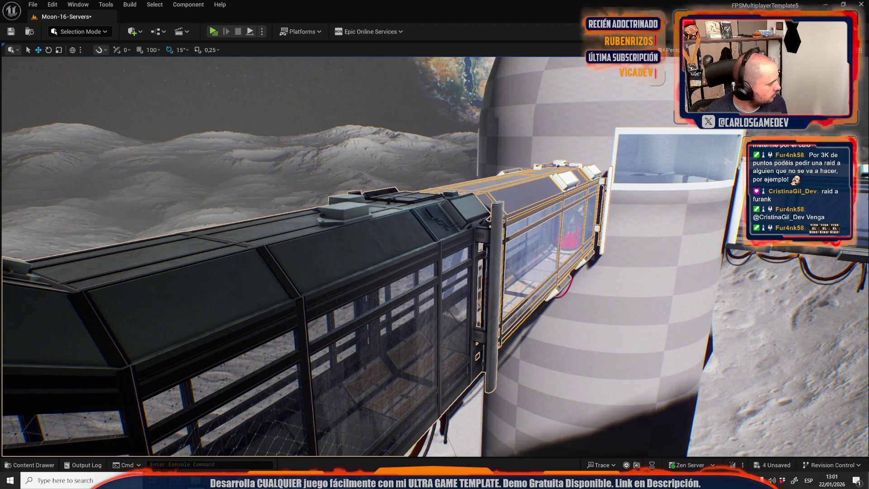
{"action": "key", "text": "f"}
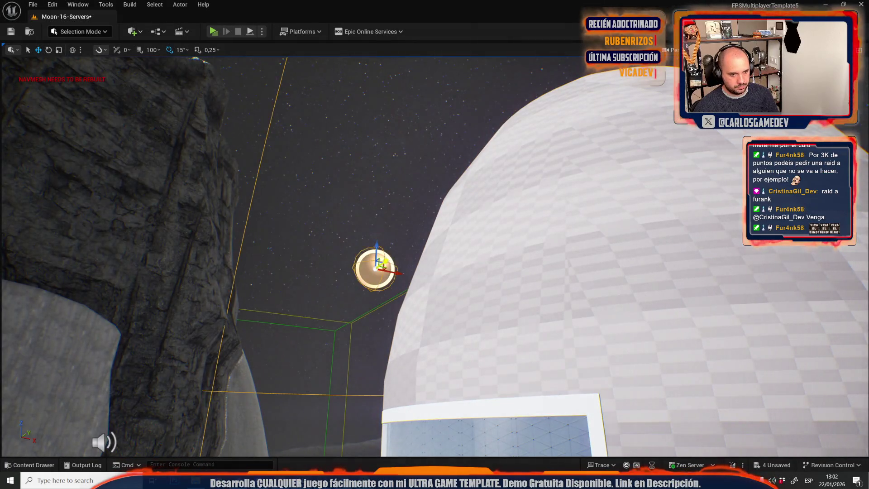
Step: Select the dome room's Sphere Reflection Capture and frame it from outside the tower
{"action": "key", "text": "f"}
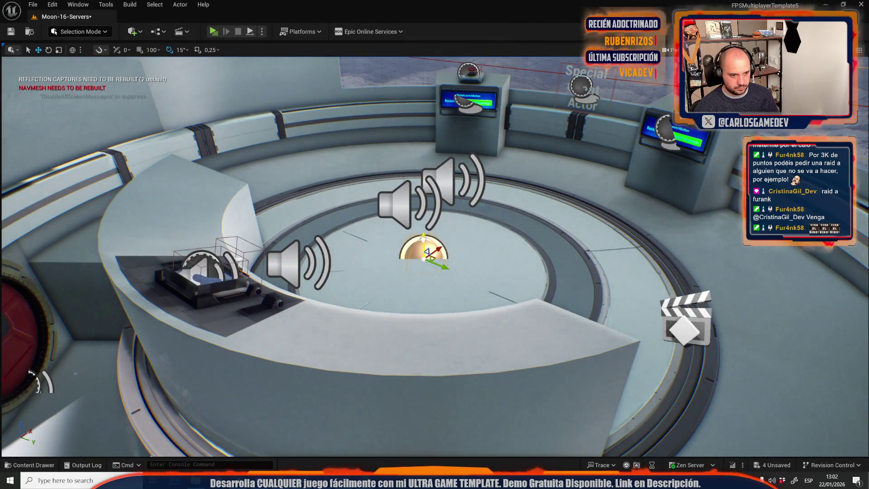
{"action": "mouse_move", "coordinate": [335, 237]}
{"action": "left_mouse_down"}
{"action": "mouse_move", "coordinate": [319, 208]}
{"action": "mouse_move", "coordinate": [335, 237]}
{"action": "left_mouse_up"}
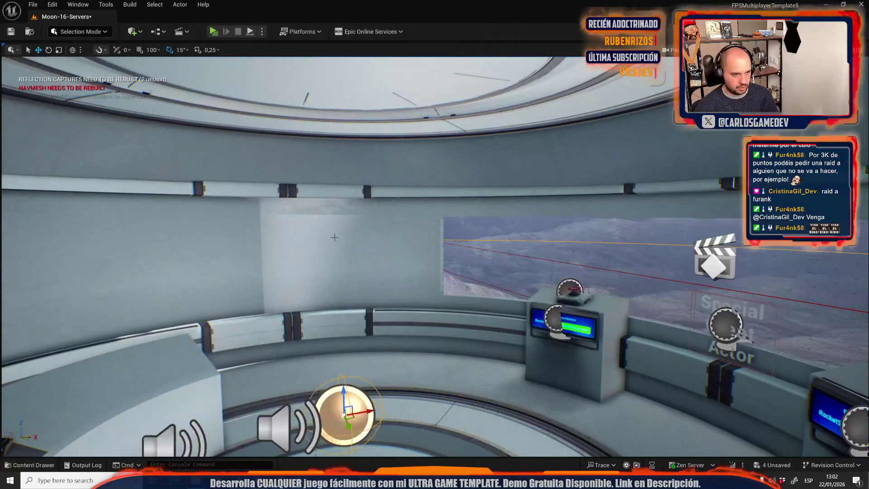
{"action": "left_click", "coordinate": [334, 238]}
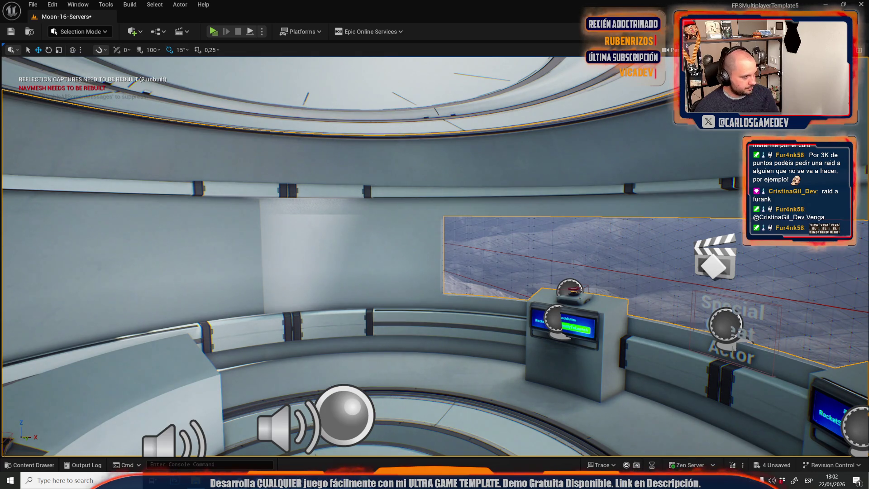
{"action": "left_click", "coordinate": [344, 407]}
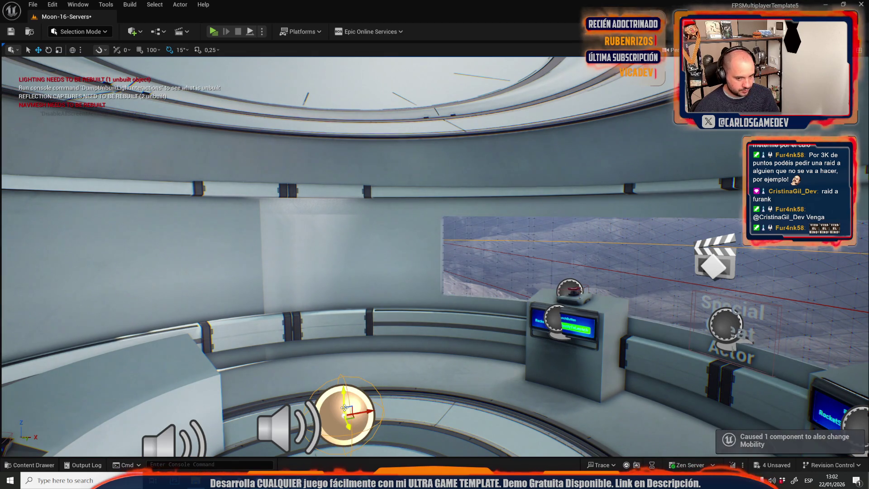
{"action": "key", "text": "f"}
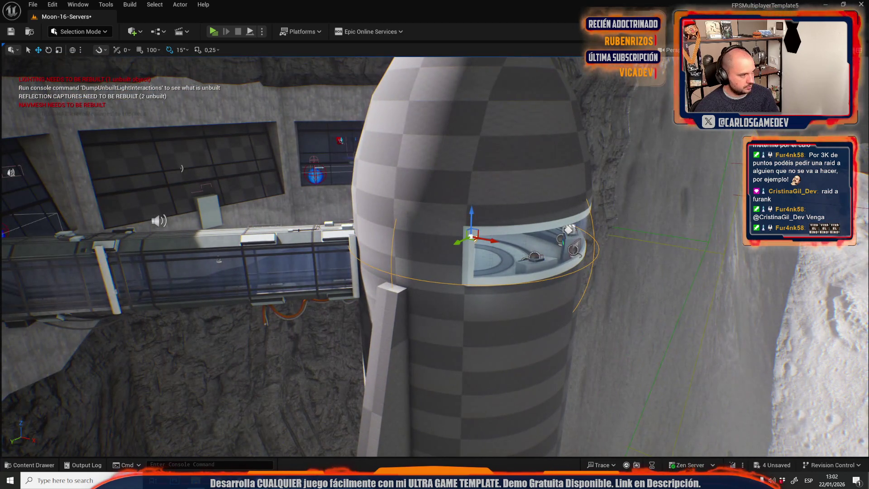
{"action": "left_click_drag", "start_coordinate": [364, 235], "coordinate": [314, 217]}
{"action": "key", "text": "f"}
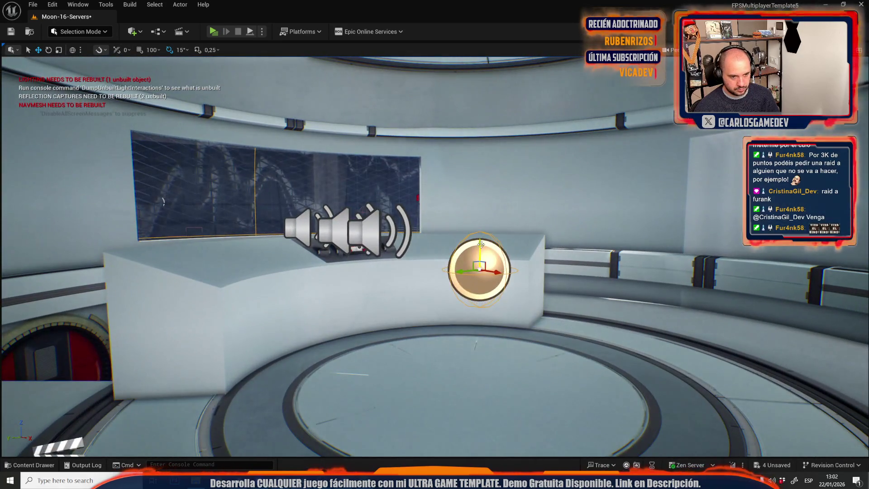
Step: Raise the reflection capture slightly along Z and rebuild the reflection captures
{"action": "left_click_drag", "start_coordinate": [480, 244], "coordinate": [480, 196]}
{"action": "left_click", "coordinate": [139, 4]}
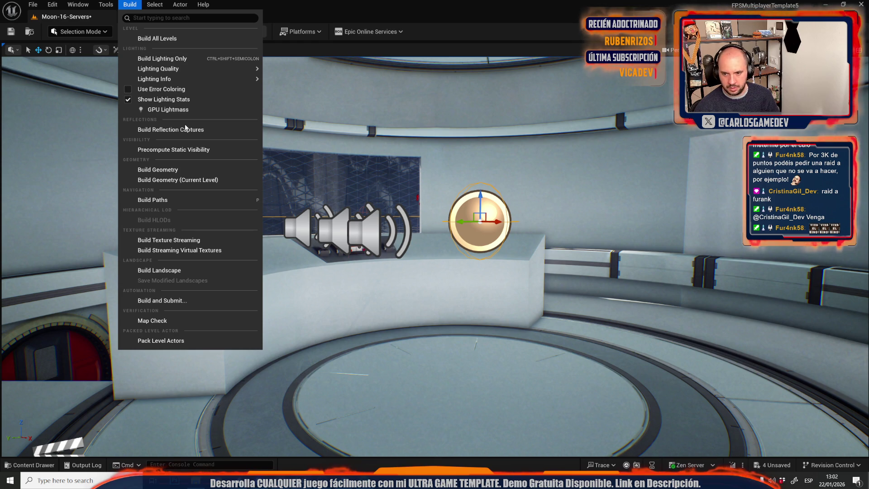
{"action": "left_click", "coordinate": [170, 130]}
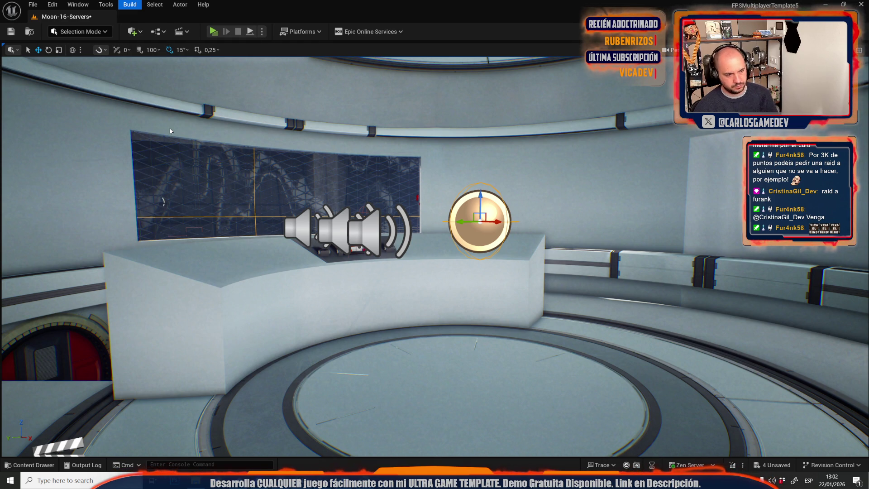
{"action": "left_click_drag", "start_coordinate": [474, 255], "coordinate": [472, 252]}
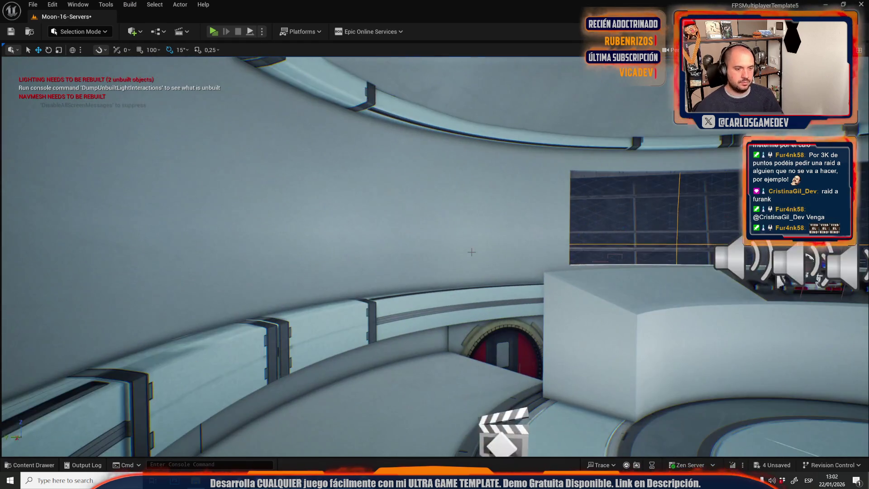
Step: Fly through the level to the blue Loadout room with player starts and its wall screen
{"action": "left_click_drag", "start_coordinate": [425, 314], "coordinate": [362, 285]}
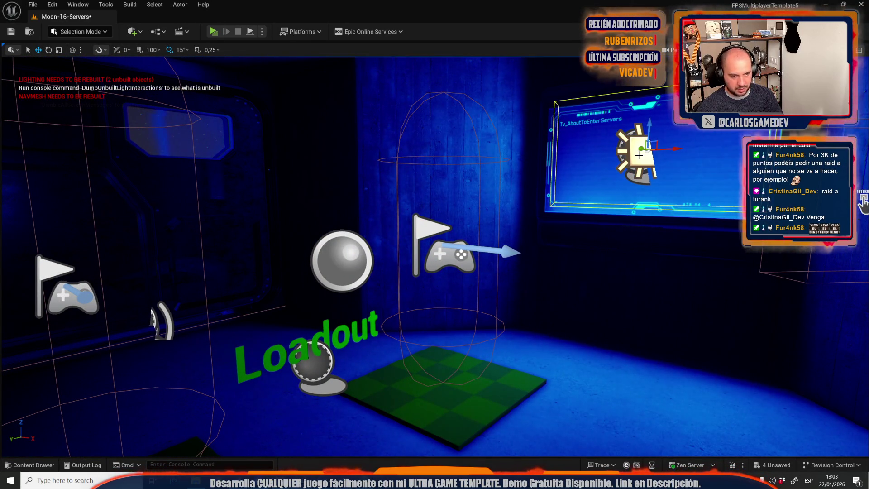
Step: Save Moon-16-Servers and switch to the Moon-01-Starship level from Recent Levels
{"action": "left_click", "coordinate": [33, 4]}
{"action": "mouse_move", "coordinate": [74, 68]}
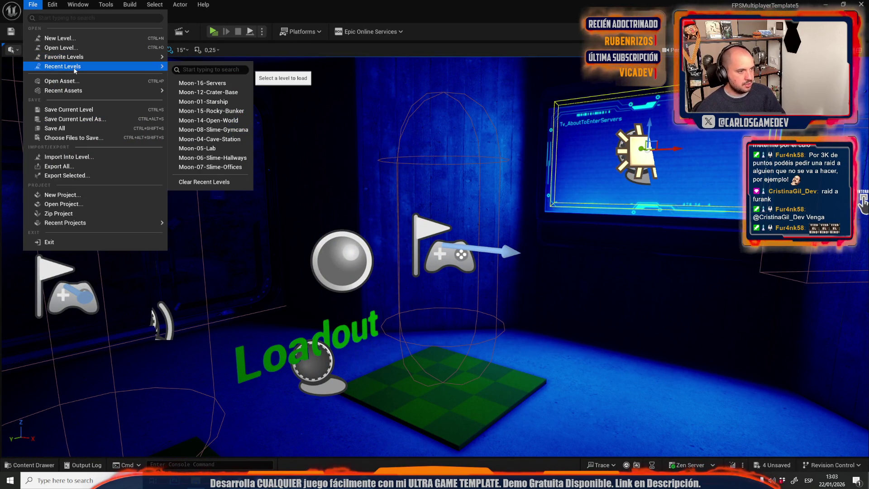
{"action": "left_click", "coordinate": [225, 101]}
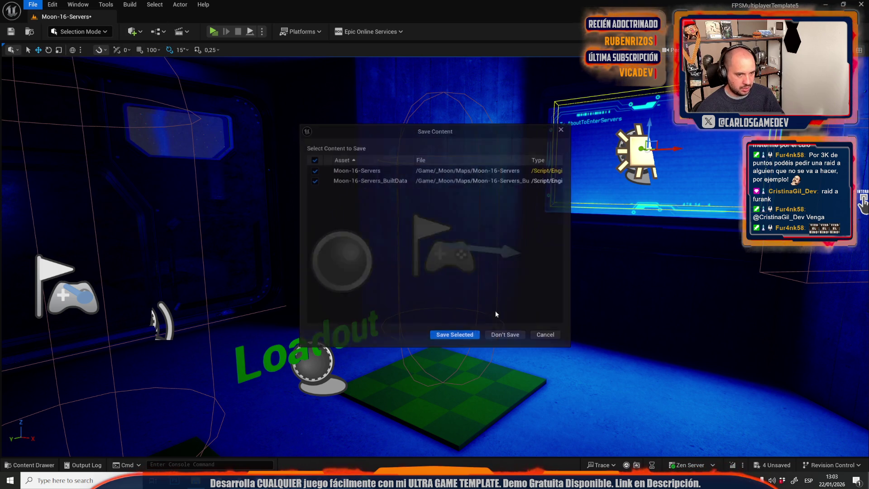
{"action": "left_click", "coordinate": [448, 336]}
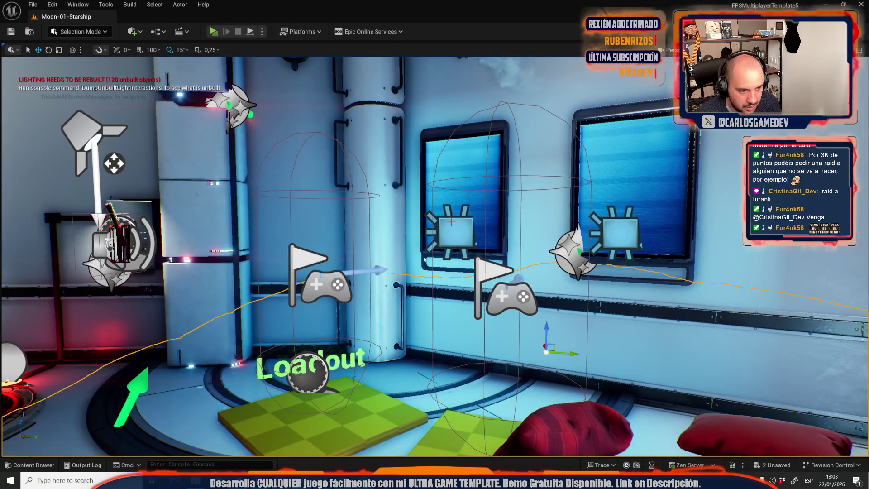
Step: Inspect the rect light at the Starship wall screen, then bring up Recent Levels
{"action": "left_click", "coordinate": [451, 222]}
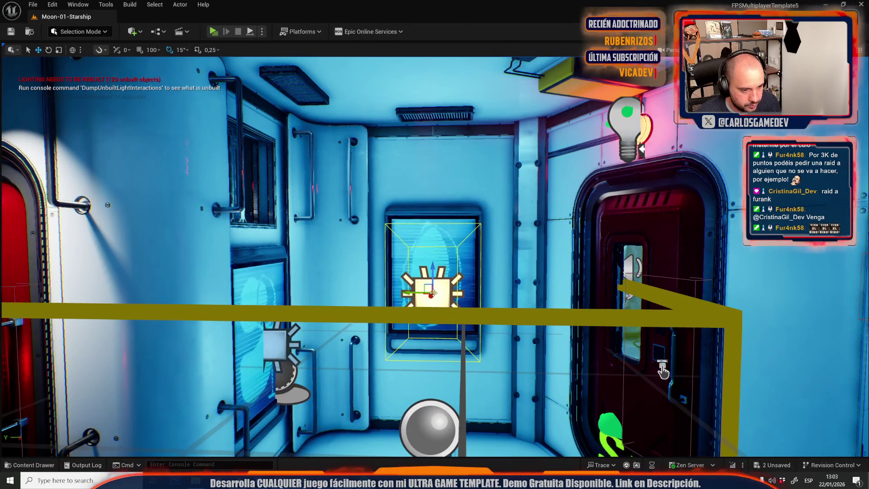
{"action": "left_click", "coordinate": [34, 4]}
Step: Reopen Moon-16-Servers from the recent levels list
{"action": "mouse_move", "coordinate": [69, 73]}
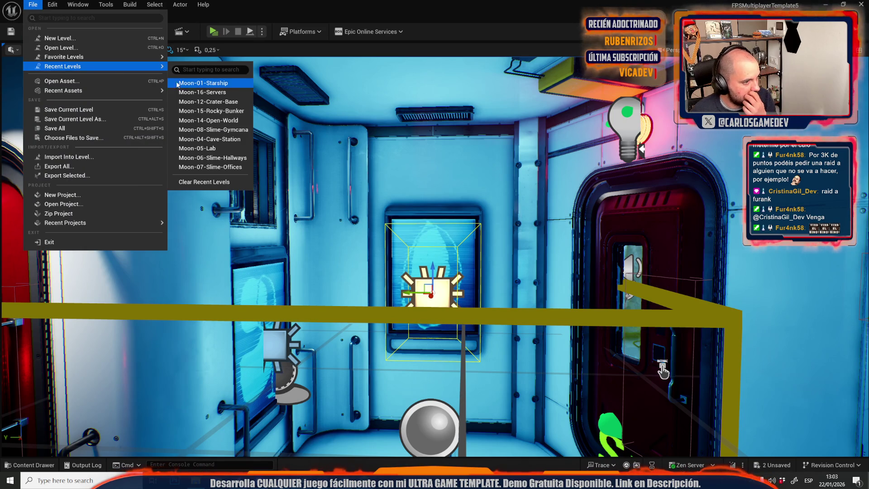
{"action": "left_click", "coordinate": [195, 93]}
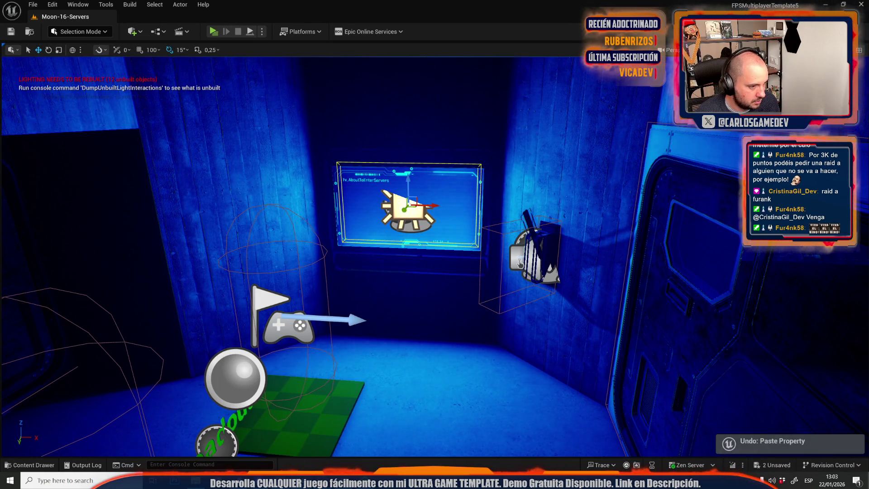
Step: Move a screen light to the left wall and review the lights around the Loadout wall screen
{"action": "left_click_drag", "start_coordinate": [405, 209], "coordinate": [243, 178]}
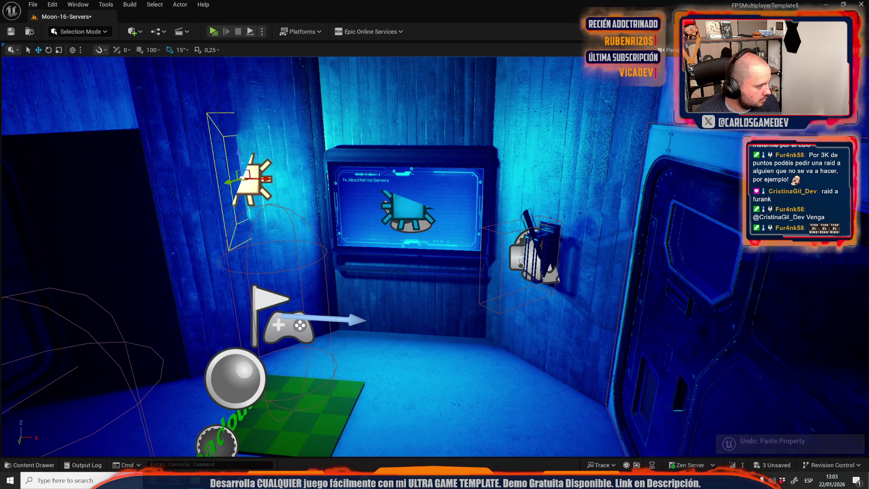
{"action": "left_click", "coordinate": [399, 208]}
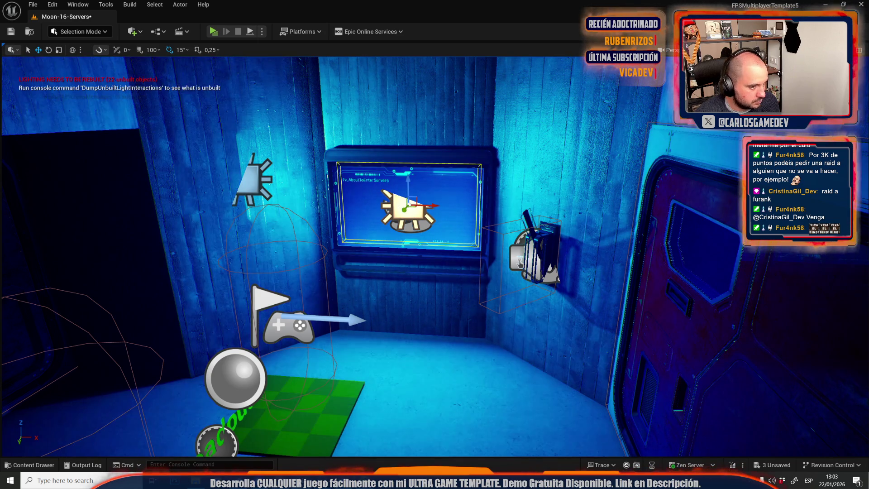
{"action": "left_click", "coordinate": [256, 183]}
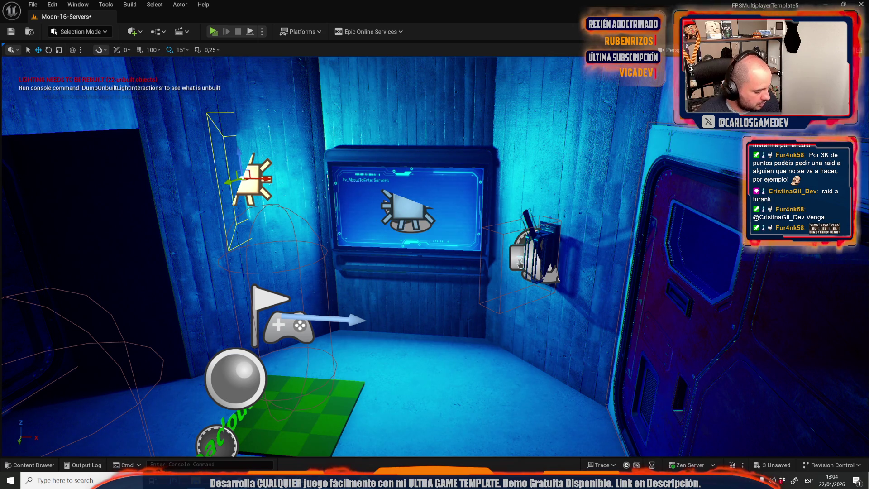
{"action": "key", "text": "d"}
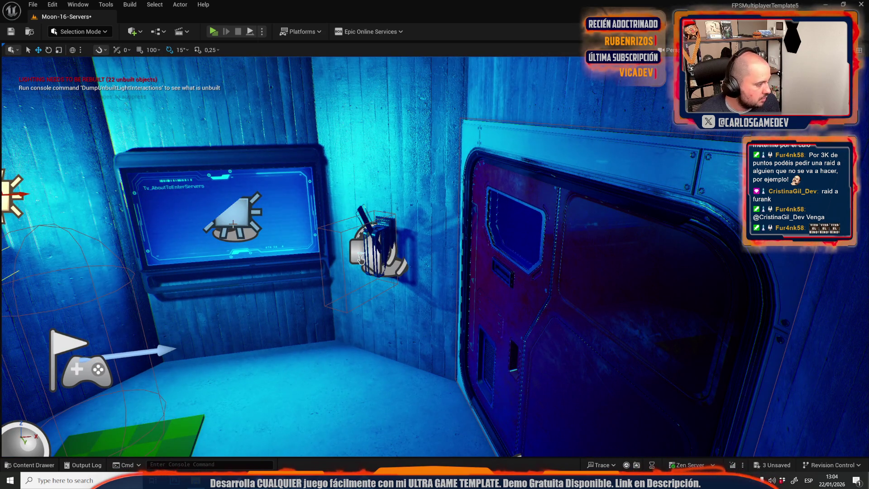
{"action": "left_click", "coordinate": [234, 224]}
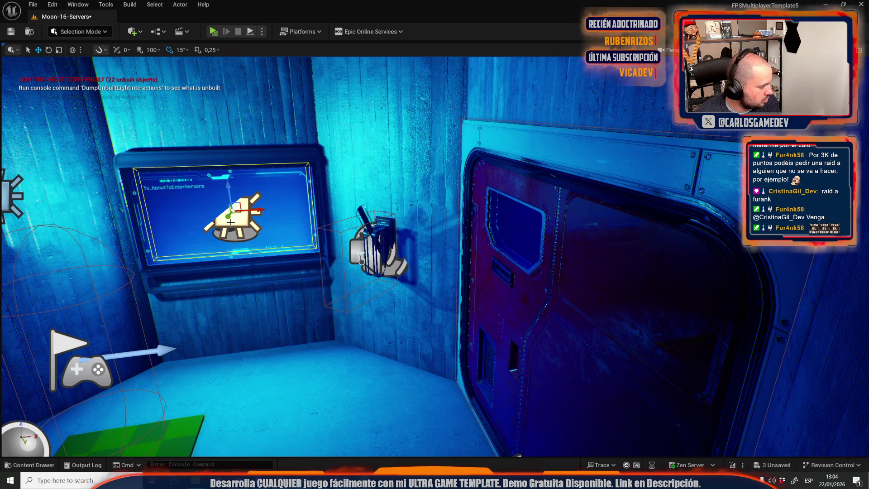
{"action": "key", "text": "a"}
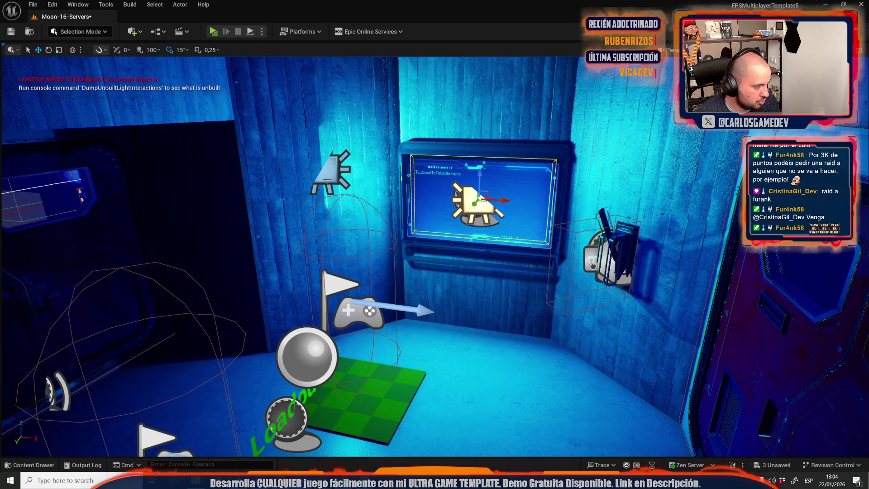
{"action": "left_click", "coordinate": [327, 179]}
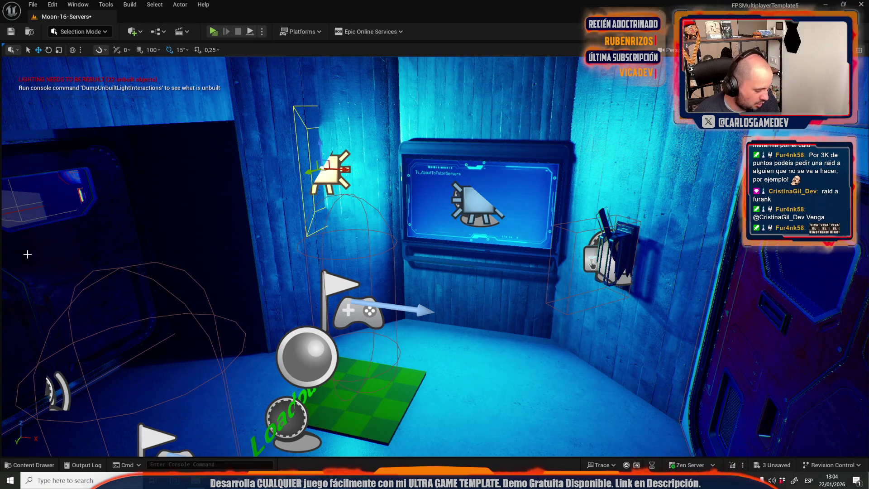
Step: Fly from the wall TV screen over to the next room of servers and speakers
{"action": "left_click_drag", "start_coordinate": [78, 260], "coordinate": [538, 262]}
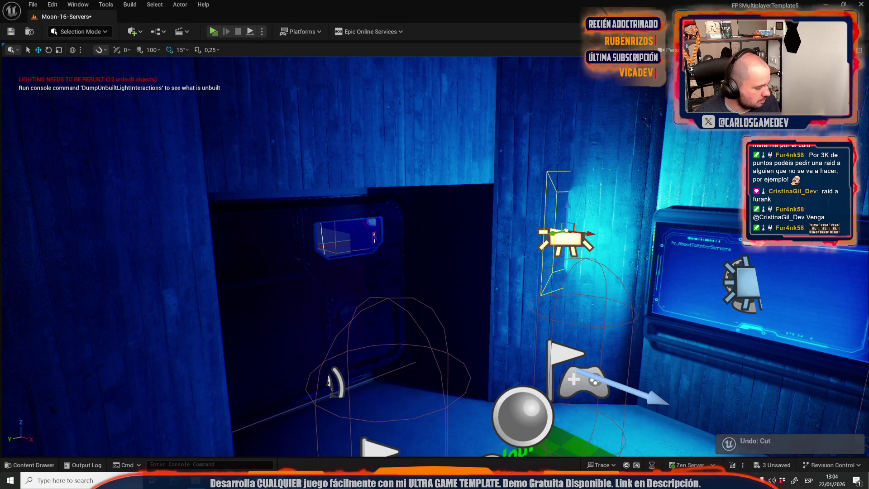
{"action": "key", "text": "d"}
{"action": "key", "text": "s"}
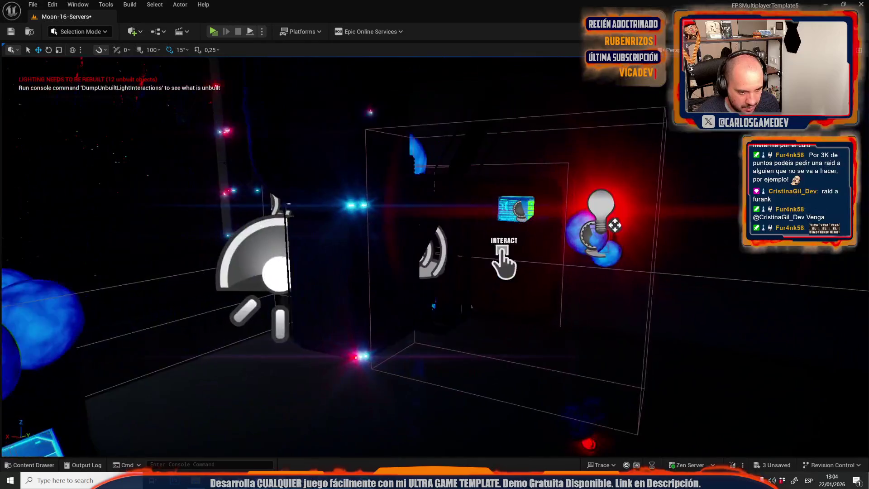
Step: Inspect the Special Cheat Actor console in unlit view and undo an accidental light scale
{"action": "key", "text": "w"}
{"action": "key", "text": "s"}
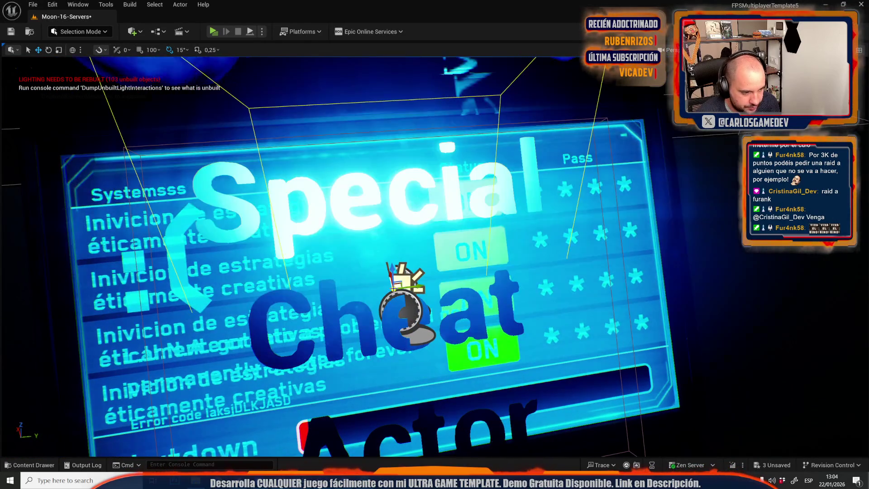
{"action": "key", "text": "s"}
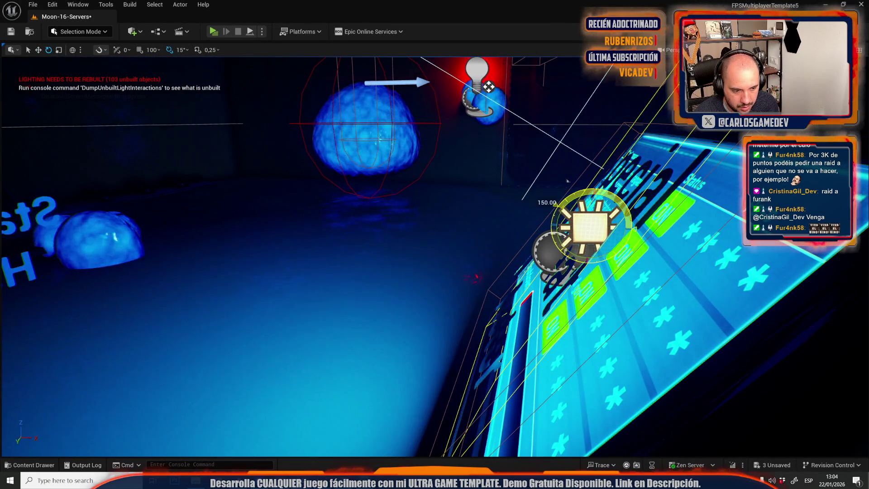
{"action": "key", "text": "s"}
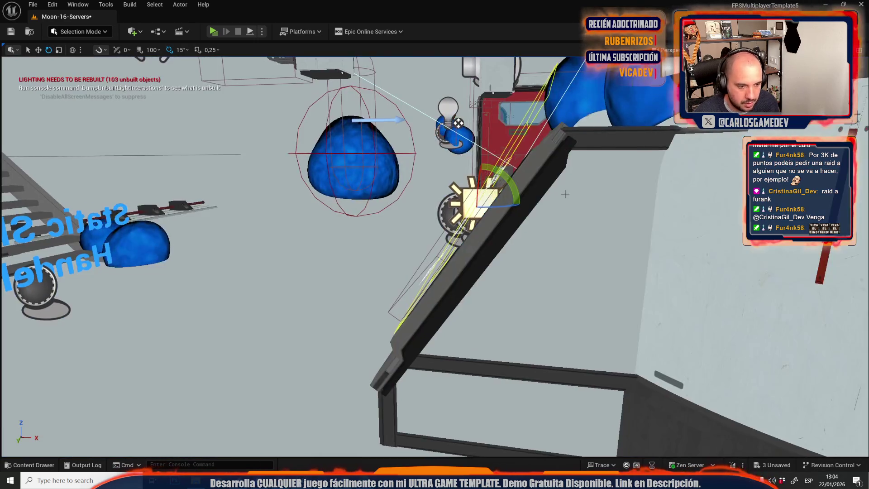
{"action": "key", "text": "w"}
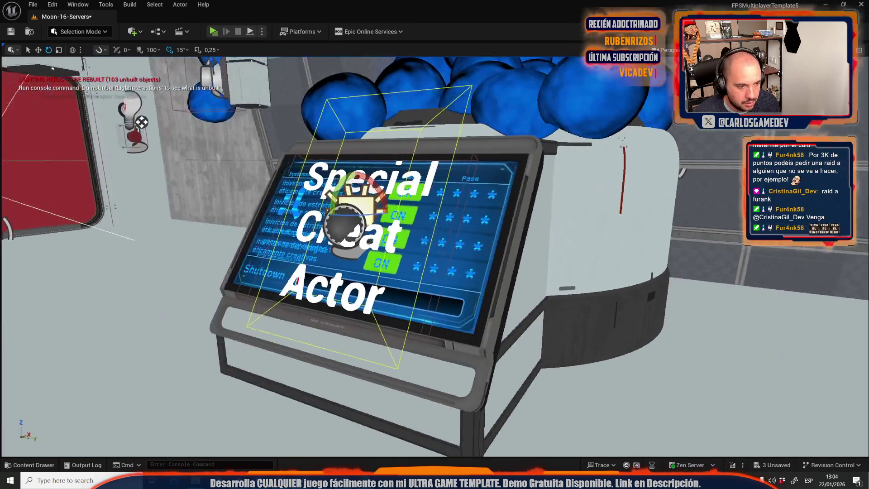
{"action": "key", "text": "a"}
{"action": "key", "text": "r"}
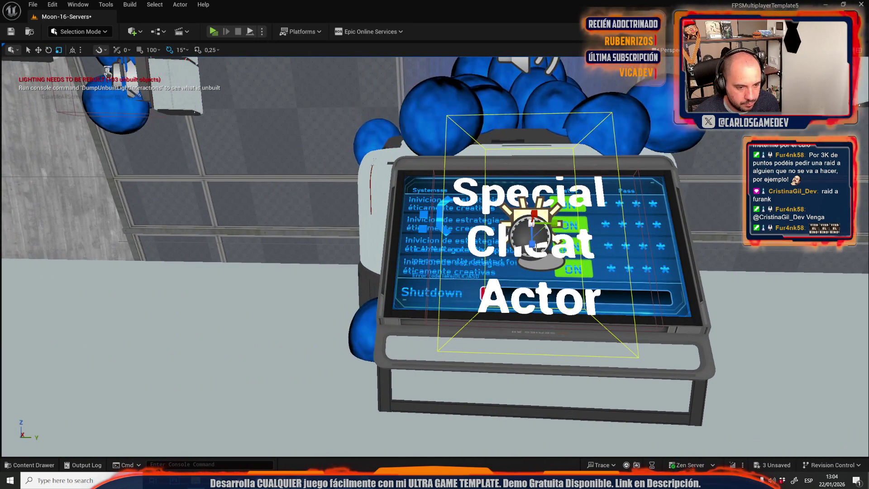
{"action": "key", "text": "ctrl+z"}
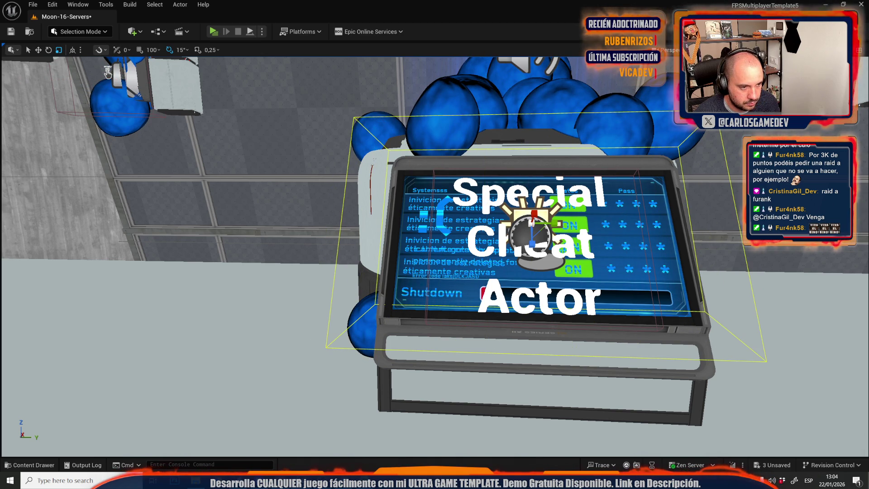
Step: Restore lit shading and place a glow light at the next room's status wall screen
{"action": "left_click_drag", "start_coordinate": [203, 283], "coordinate": [458, 115]}
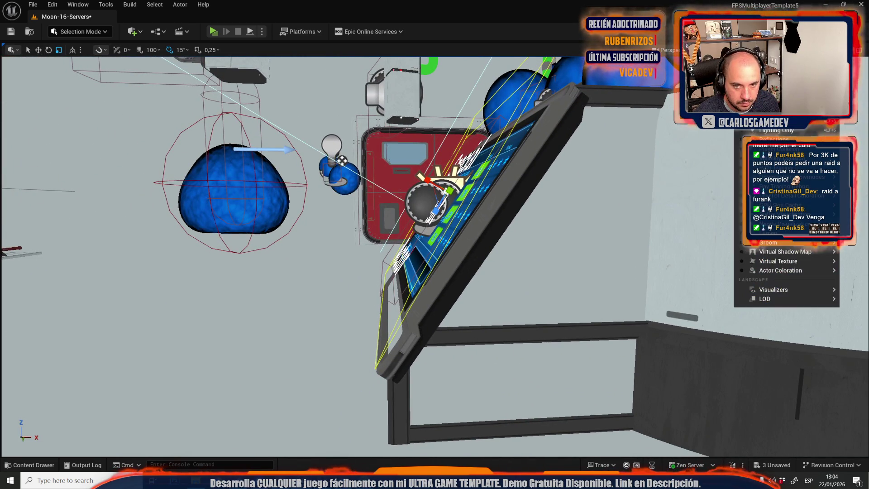
{"action": "key", "text": "alt+4"}
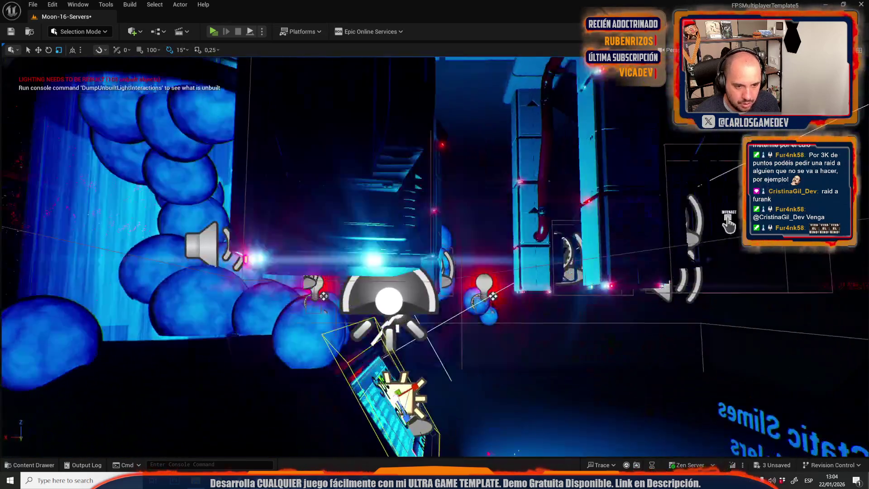
{"action": "left_click_drag", "start_coordinate": [498, 254], "coordinate": [538, 245]}
{"action": "left_click_drag", "start_coordinate": [480, 307], "coordinate": [453, 310]}
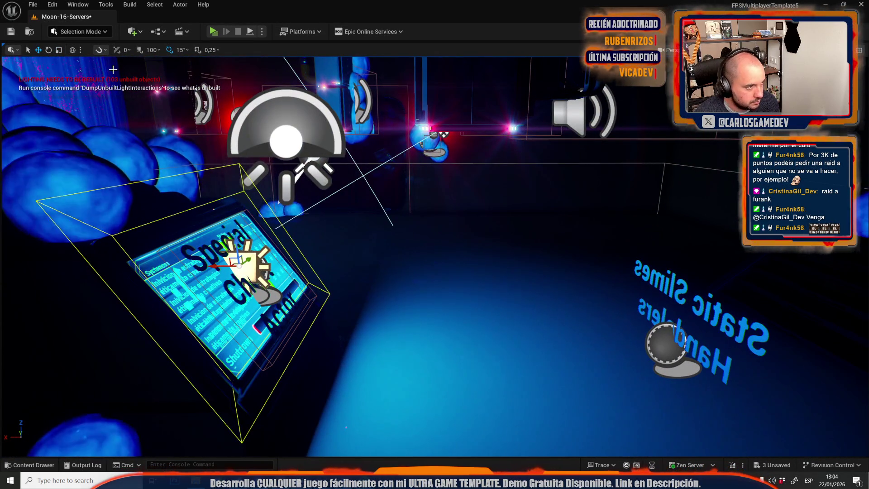
{"action": "left_click_drag", "start_coordinate": [453, 310], "coordinate": [294, 323]}
{"action": "left_click_drag", "start_coordinate": [347, 267], "coordinate": [347, 267]}
{"action": "left_click", "coordinate": [344, 268]}
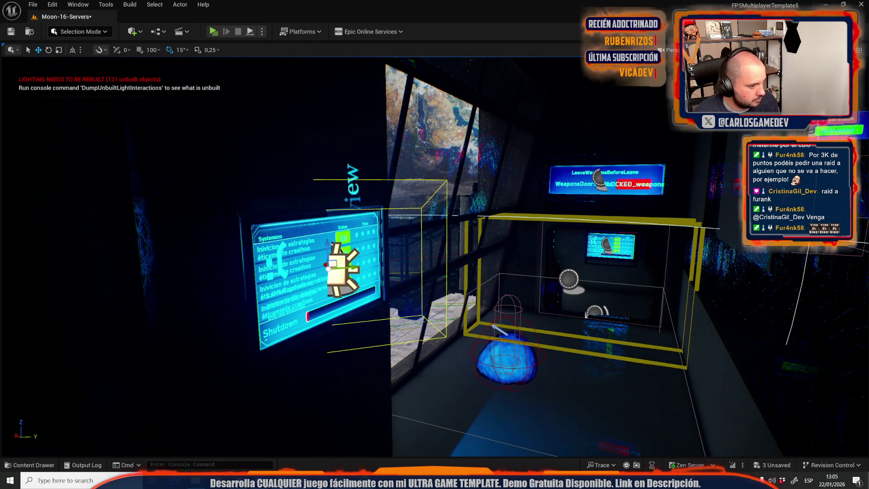
Step: Tilt the new status-screen light -15 degrees toward the screen
{"action": "key", "text": "f"}
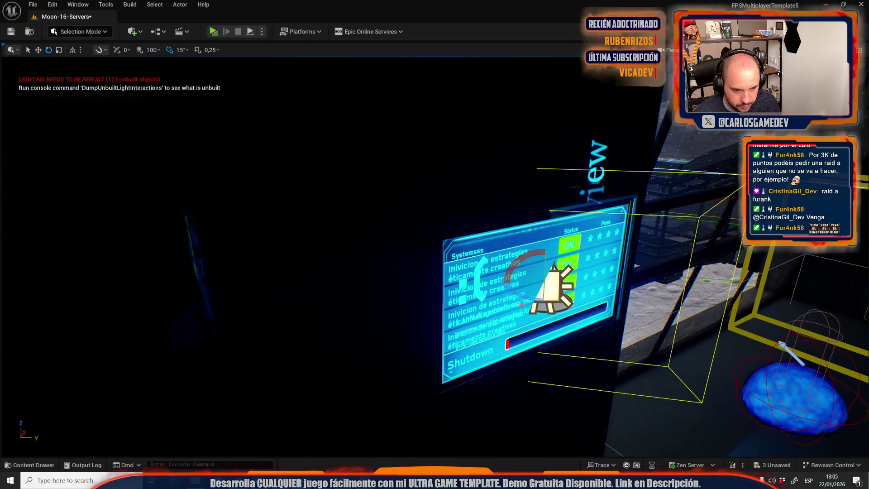
{"action": "mouse_move", "coordinate": [522, 304]}
{"action": "left_mouse_down"}
{"action": "mouse_move", "coordinate": [571, 335]}
{"action": "mouse_move", "coordinate": [487, 281]}
{"action": "left_mouse_up"}
{"action": "key", "text": "e"}
{"action": "mouse_move", "coordinate": [421, 214]}
{"action": "left_mouse_down"}
{"action": "mouse_move", "coordinate": [448, 189]}
{"action": "mouse_move", "coordinate": [457, 236]}
{"action": "mouse_move", "coordinate": [482, 232]}
{"action": "left_mouse_up"}
{"action": "left_click_drag", "start_coordinate": [199, 239], "coordinate": [538, 269]}
Step: Angle the Systems shutdown wall screen's light to -30 degrees to face it
{"action": "mouse_move", "coordinate": [478, 285]}
{"action": "left_mouse_down"}
{"action": "mouse_move", "coordinate": [480, 231]}
{"action": "mouse_move", "coordinate": [466, 262]}
{"action": "mouse_move", "coordinate": [515, 262]}
{"action": "mouse_move", "coordinate": [601, 311]}
{"action": "mouse_move", "coordinate": [552, 310]}
{"action": "left_mouse_up"}
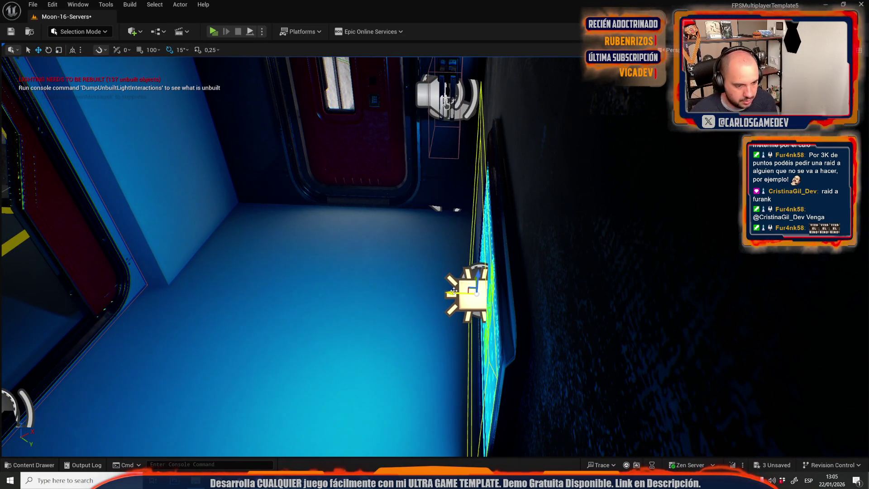
{"action": "mouse_move", "coordinate": [454, 290]}
{"action": "left_mouse_down"}
{"action": "mouse_move", "coordinate": [394, 326]}
{"action": "mouse_move", "coordinate": [435, 304]}
{"action": "mouse_move", "coordinate": [426, 307]}
{"action": "mouse_move", "coordinate": [421, 299]}
{"action": "mouse_move", "coordinate": [430, 308]}
{"action": "left_mouse_up"}
{"action": "scroll", "coordinate": [437, 328], "scroll_direction": "down", "scroll_amount": 5}
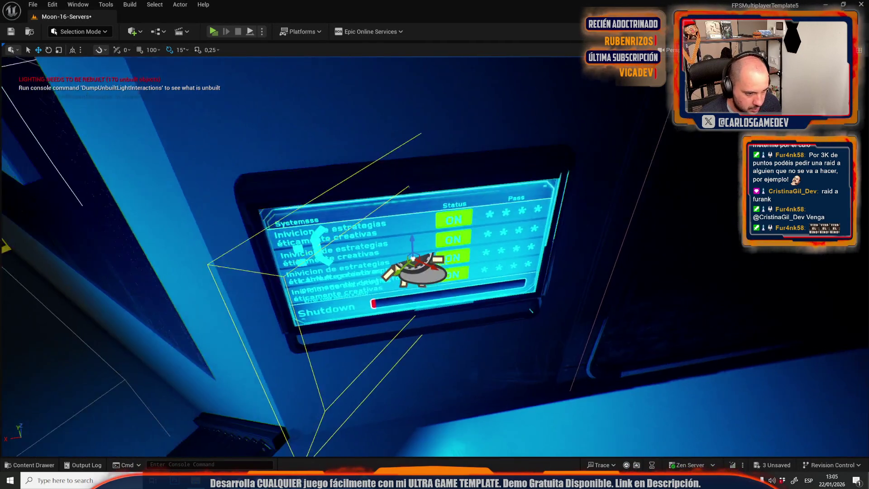
{"action": "key", "text": "f"}
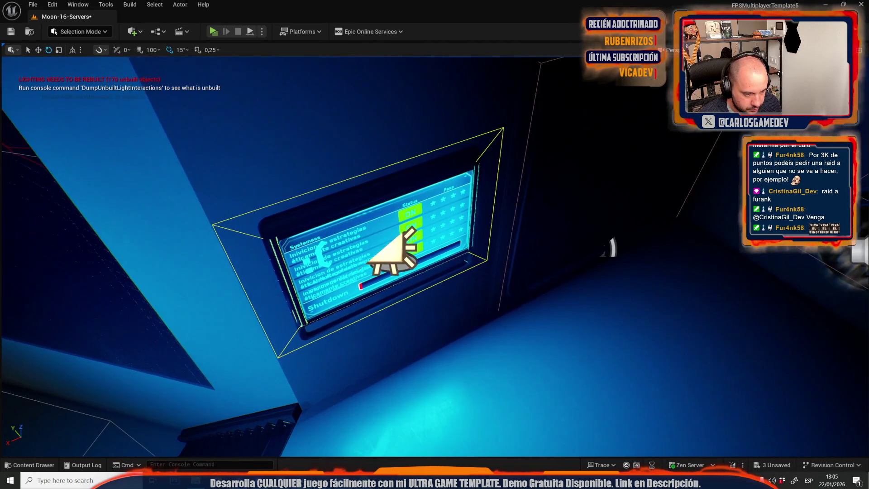
{"action": "mouse_move", "coordinate": [435, 272]}
{"action": "left_mouse_down"}
{"action": "mouse_move", "coordinate": [408, 181]}
{"action": "mouse_move", "coordinate": [399, 244]}
{"action": "mouse_move", "coordinate": [417, 289]}
{"action": "mouse_move", "coordinate": [391, 264]}
{"action": "mouse_move", "coordinate": [410, 240]}
{"action": "left_mouse_up"}
{"action": "mouse_move", "coordinate": [448, 172]}
{"action": "left_mouse_down"}
{"action": "mouse_move", "coordinate": [467, 195]}
{"action": "mouse_move", "coordinate": [470, 156]}
{"action": "left_mouse_up"}
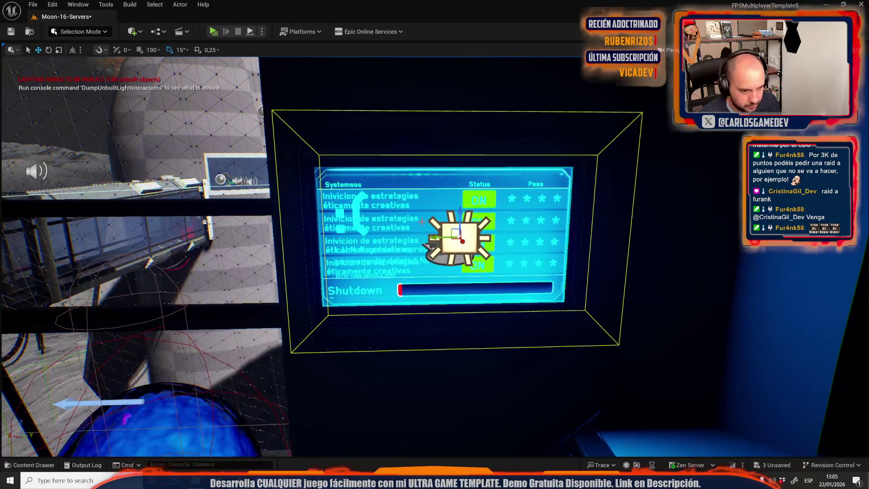
{"action": "mouse_move", "coordinate": [456, 248]}
{"action": "left_mouse_down"}
{"action": "mouse_move", "coordinate": [447, 248]}
{"action": "mouse_move", "coordinate": [514, 257]}
{"action": "mouse_move", "coordinate": [529, 277]}
{"action": "mouse_move", "coordinate": [444, 286]}
{"action": "mouse_move", "coordinate": [466, 288]}
{"action": "mouse_move", "coordinate": [483, 304]}
{"action": "mouse_move", "coordinate": [461, 312]}
{"action": "left_mouse_up"}
{"action": "key", "text": "e"}
{"action": "key", "text": "w"}
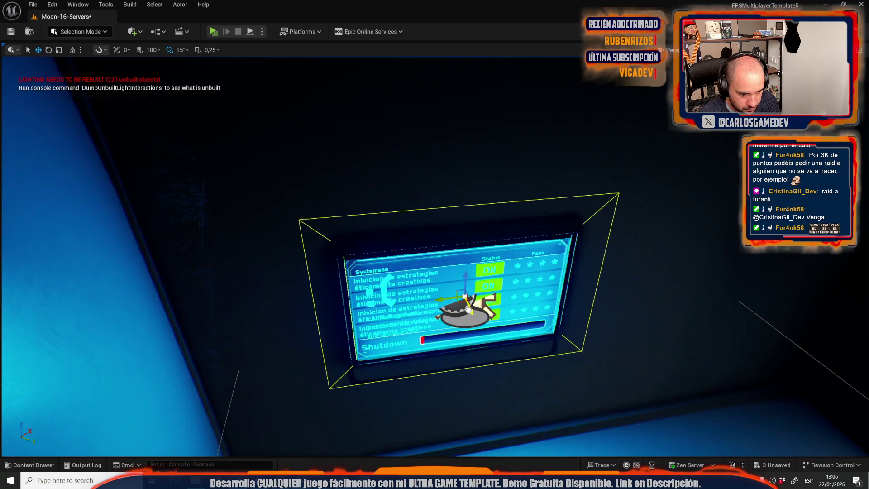
{"action": "mouse_move", "coordinate": [470, 312]}
{"action": "left_mouse_down"}
{"action": "mouse_move", "coordinate": [534, 281]}
{"action": "mouse_move", "coordinate": [534, 249]}
{"action": "mouse_move", "coordinate": [498, 240]}
{"action": "mouse_move", "coordinate": [498, 222]}
{"action": "mouse_move", "coordinate": [498, 258]}
{"action": "left_mouse_up"}
Step: Rotate the RocketLaunchButton console light from 60 to 75 degrees
{"action": "left_click", "coordinate": [452, 303]}
{"action": "key", "text": "f"}
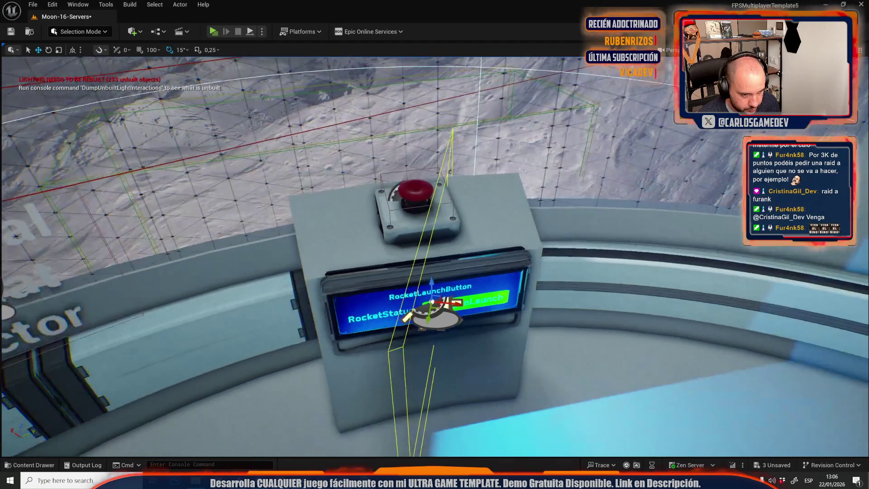
{"action": "key", "text": "e"}
{"action": "left_click_drag", "start_coordinate": [448, 322], "coordinate": [438, 325]}
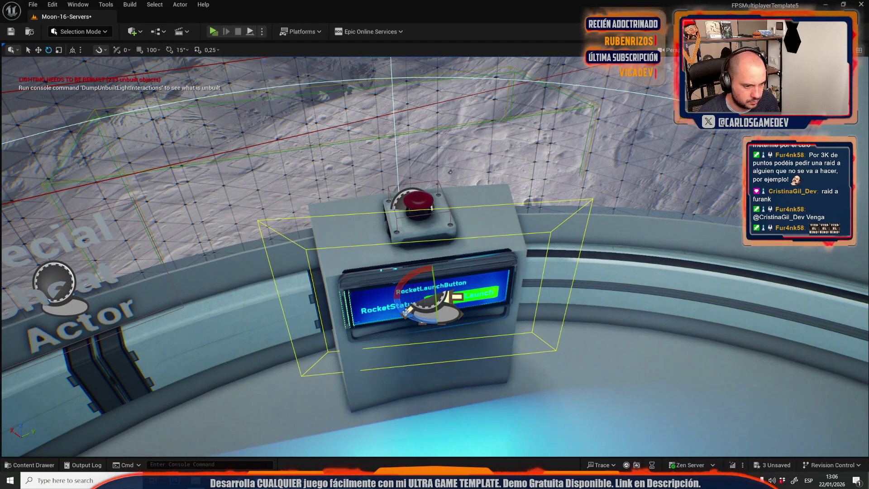
{"action": "left_click_drag", "start_coordinate": [391, 302], "coordinate": [453, 292]}
{"action": "key", "text": "w"}
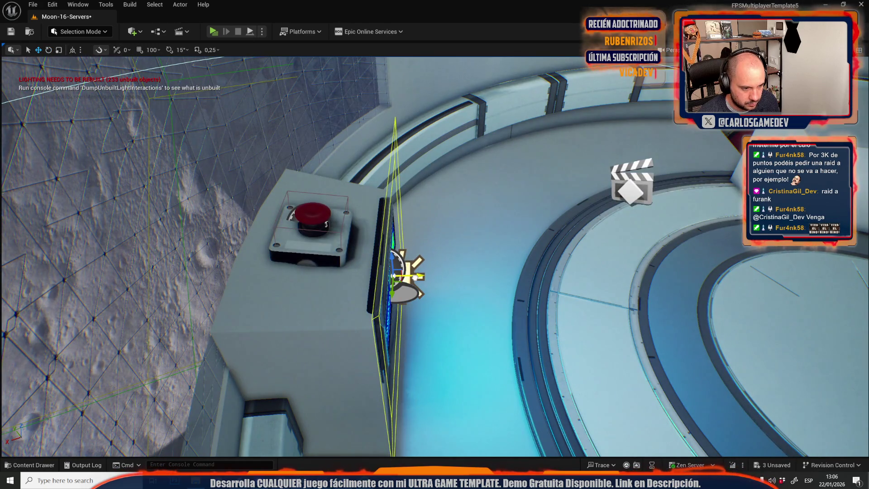
{"action": "key", "text": "f"}
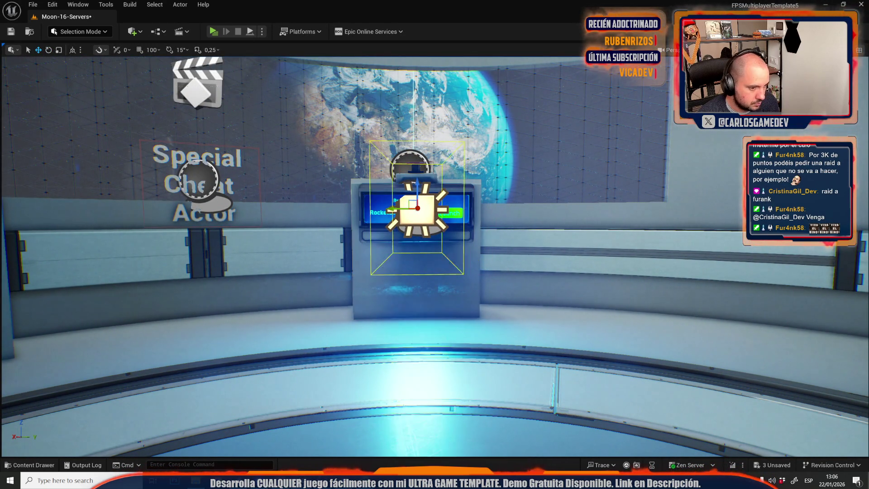
Step: Revert the light's Source Width and Attenuation Radius edits and move it over the left console
{"action": "key", "text": "ctrl+z"}
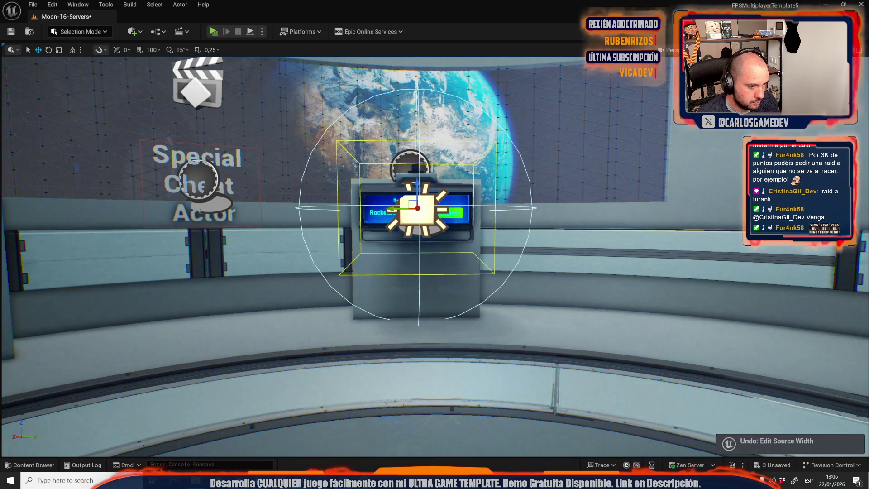
{"action": "key", "text": "ctrl+z"}
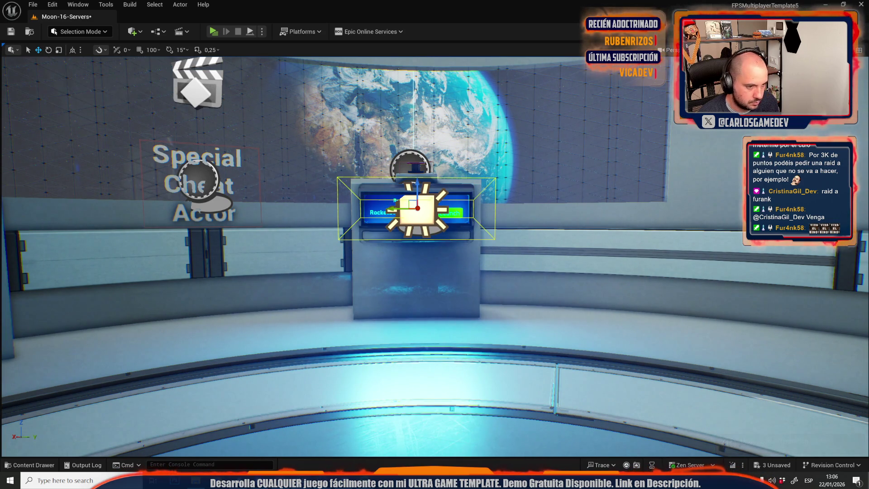
{"action": "mouse_move", "coordinate": [297, 207]}
{"action": "left_mouse_down"}
{"action": "mouse_move", "coordinate": [290, 226]}
{"action": "mouse_move", "coordinate": [296, 208]}
{"action": "left_mouse_up"}
{"action": "mouse_move", "coordinate": [599, 116]}
{"action": "left_mouse_down"}
{"action": "mouse_move", "coordinate": [339, 253]}
{"action": "mouse_move", "coordinate": [312, 256]}
{"action": "mouse_move", "coordinate": [366, 263]}
{"action": "left_mouse_up"}
{"action": "key", "text": "f"}
{"action": "key", "text": "w"}
{"action": "left_click_drag", "start_coordinate": [435, 282], "coordinate": [5, 207]}
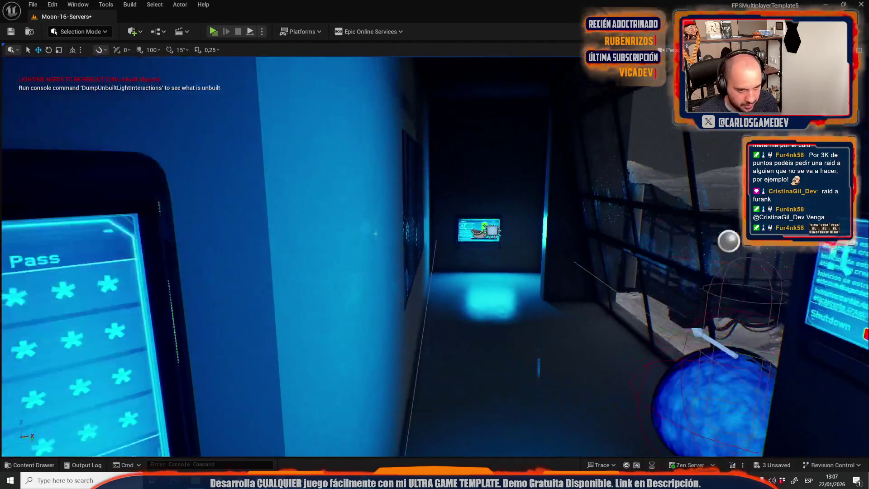
Step: Fly past the SLIMES_REMAINING screen and frame the side-room wall screen's glow light
{"action": "mouse_move", "coordinate": [506, 317]}
{"action": "left_mouse_down"}
{"action": "mouse_move", "coordinate": [505, 279]}
{"action": "mouse_move", "coordinate": [407, 262]}
{"action": "mouse_move", "coordinate": [317, 226]}
{"action": "mouse_move", "coordinate": [608, 302]}
{"action": "left_mouse_up"}
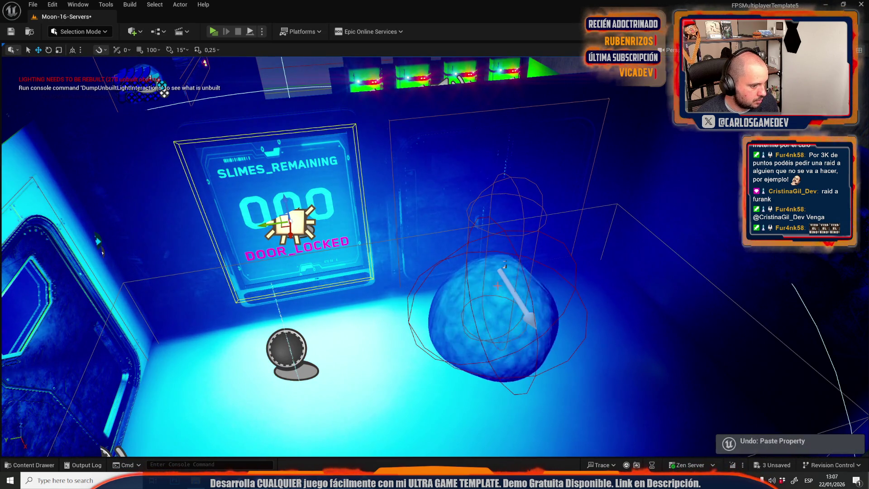
{"action": "mouse_move", "coordinate": [435, 253]}
{"action": "left_mouse_down"}
{"action": "mouse_move", "coordinate": [362, 217]}
{"action": "mouse_move", "coordinate": [468, 284]}
{"action": "left_mouse_up"}
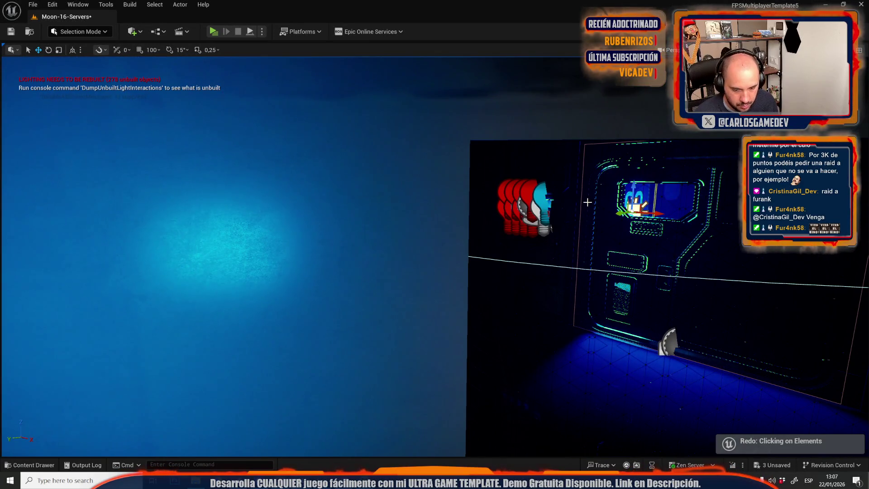
{"action": "left_click_drag", "start_coordinate": [589, 234], "coordinate": [650, 237]}
{"action": "key", "text": "f"}
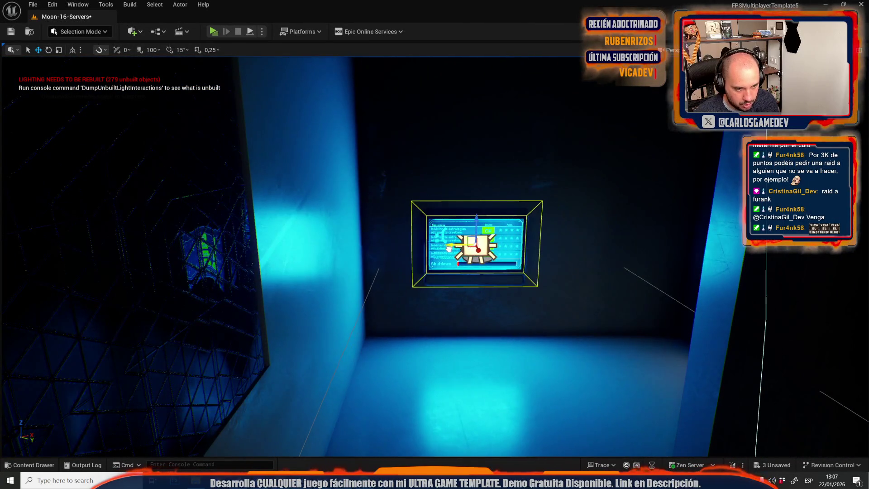